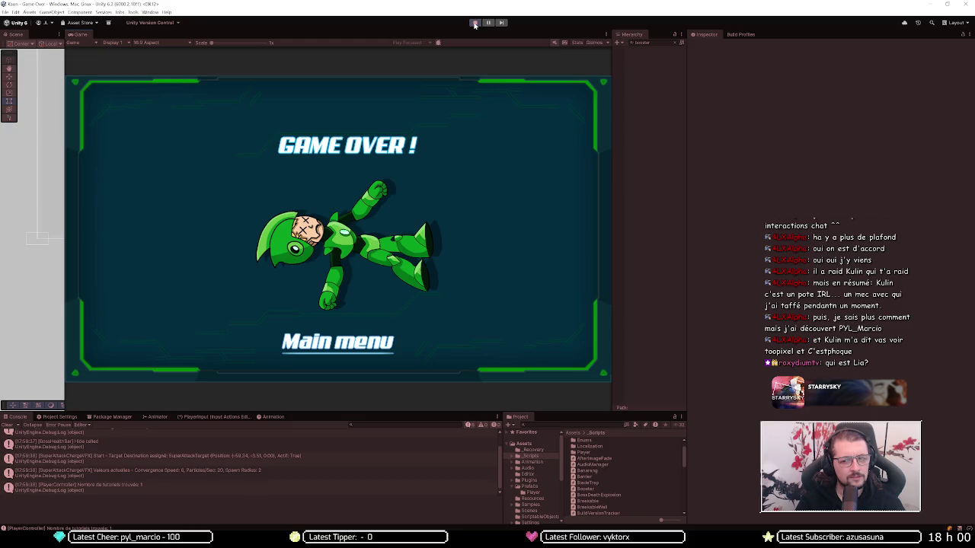
Step: Restart Level 3, clear the Hierarchy filter, and widen the Scene view beside the Game preview
{"action": "left_click", "coordinate": [474, 24]}
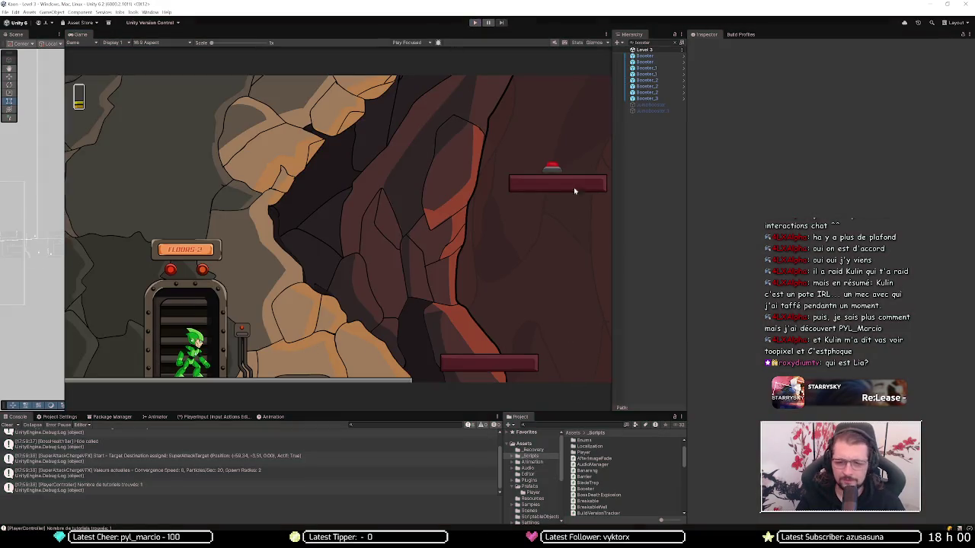
{"action": "left_click", "coordinate": [473, 24]}
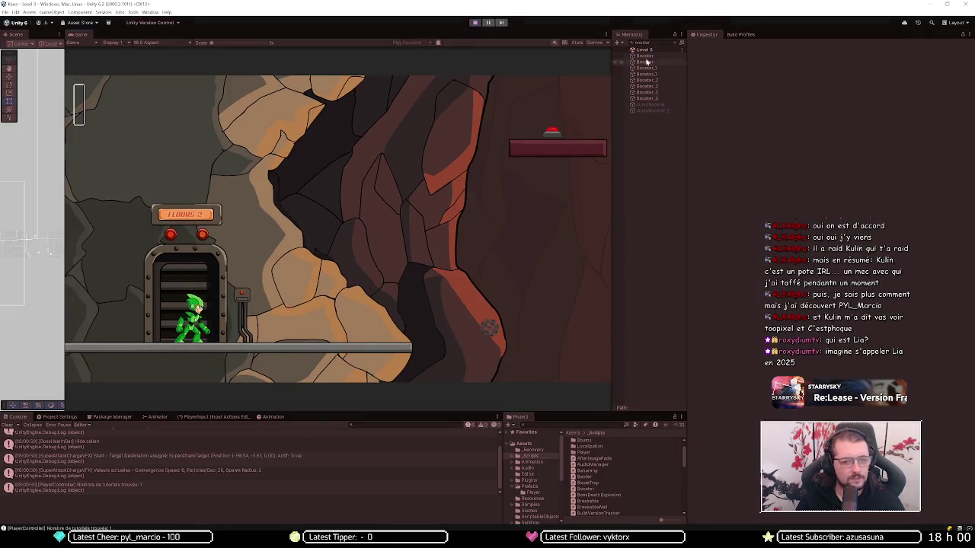
{"action": "left_click", "coordinate": [675, 44]}
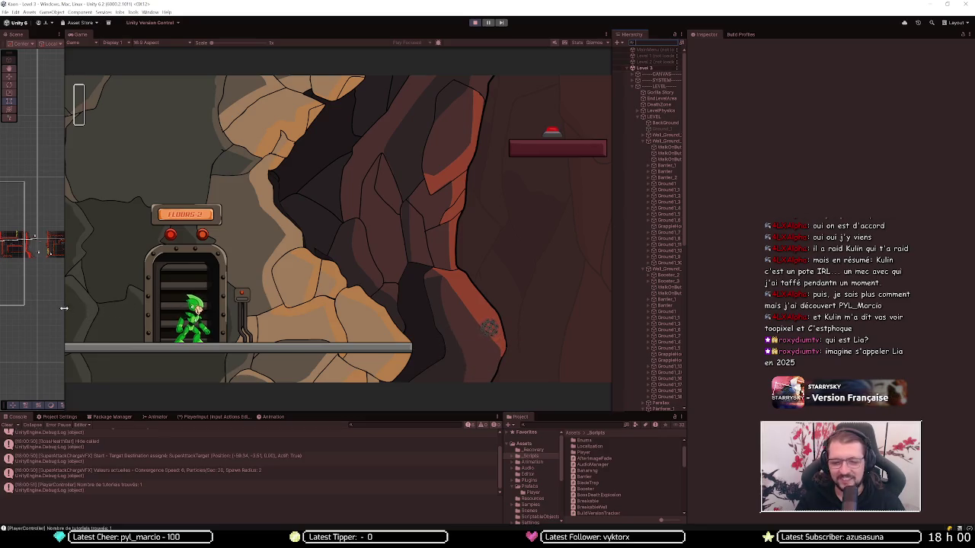
{"action": "left_click_drag", "start_coordinate": [65, 305], "coordinate": [497, 309]}
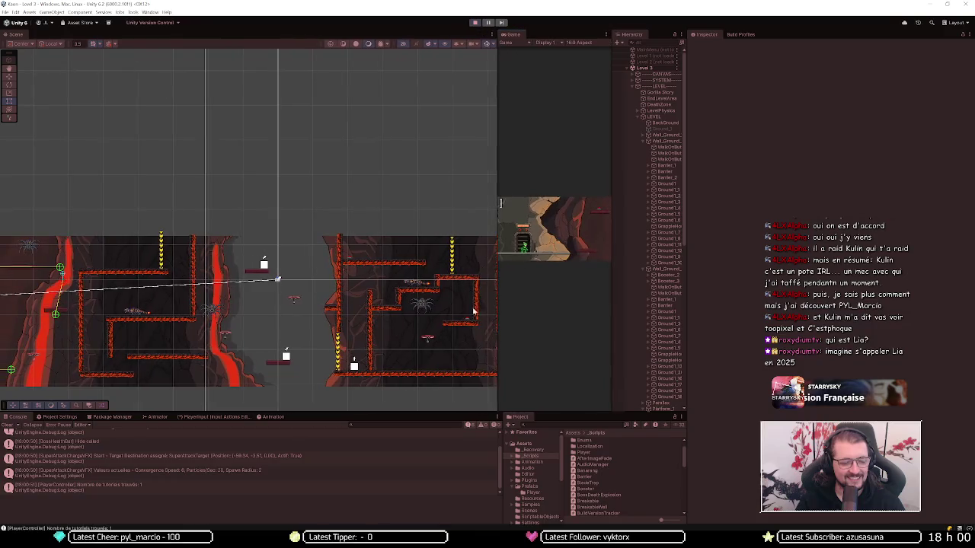
Step: Drag the running Player right to the lava section, then enlarge the Game view over the Scene view
{"action": "scroll", "coordinate": [144, 274], "scroll_direction": "down", "scroll_amount": 3}
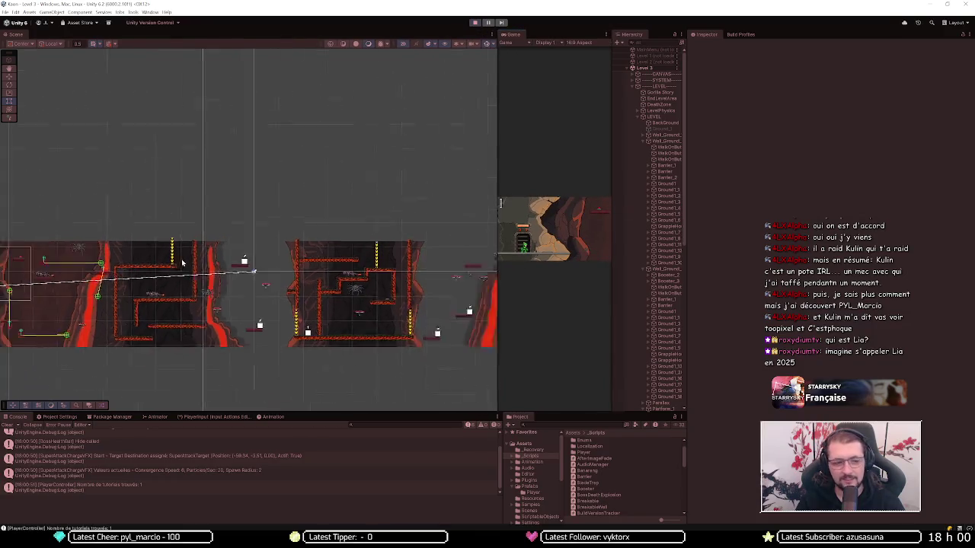
{"action": "scroll", "coordinate": [641, 310], "scroll_direction": "down", "scroll_amount": 10}
{"action": "left_click", "coordinate": [651, 315]}
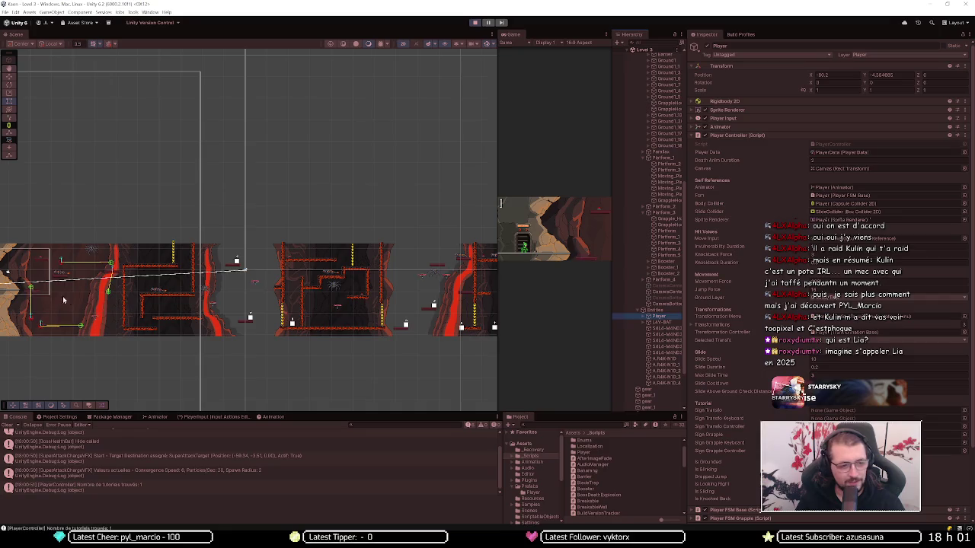
{"action": "scroll", "coordinate": [66, 301], "scroll_direction": "down", "scroll_amount": 2}
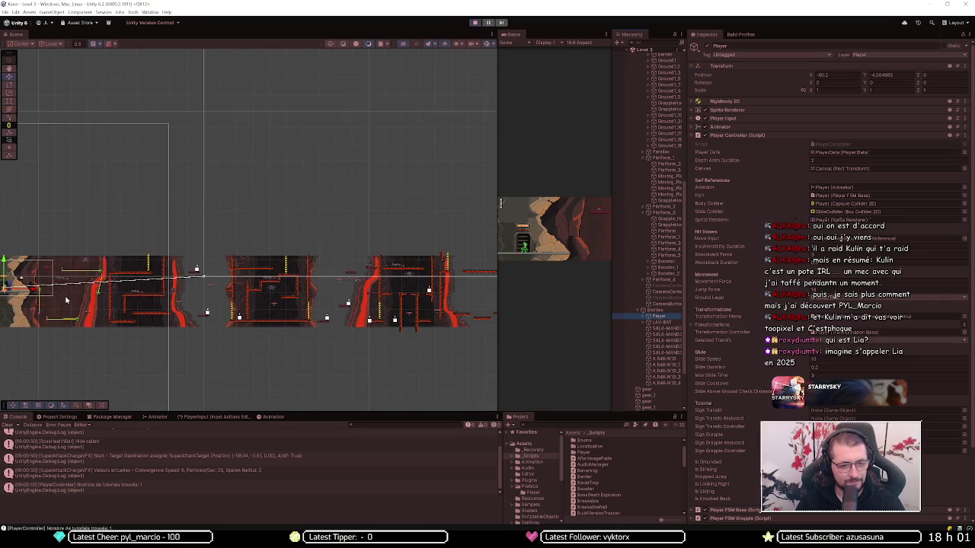
{"action": "mouse_move", "coordinate": [9, 288]}
{"action": "left_mouse_down"}
{"action": "mouse_move", "coordinate": [401, 297]}
{"action": "mouse_move", "coordinate": [391, 291]}
{"action": "left_mouse_up"}
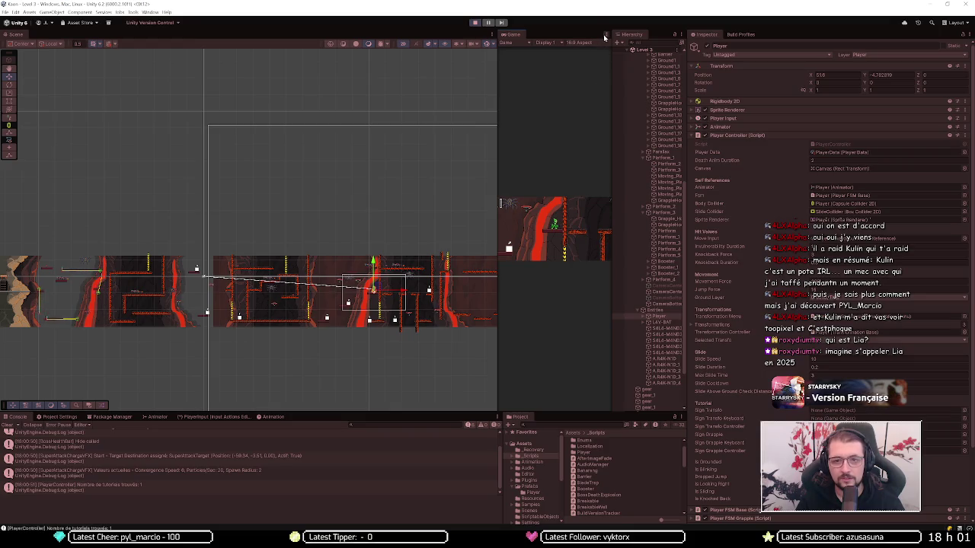
{"action": "left_click_drag", "start_coordinate": [496, 99], "coordinate": [97, 100]}
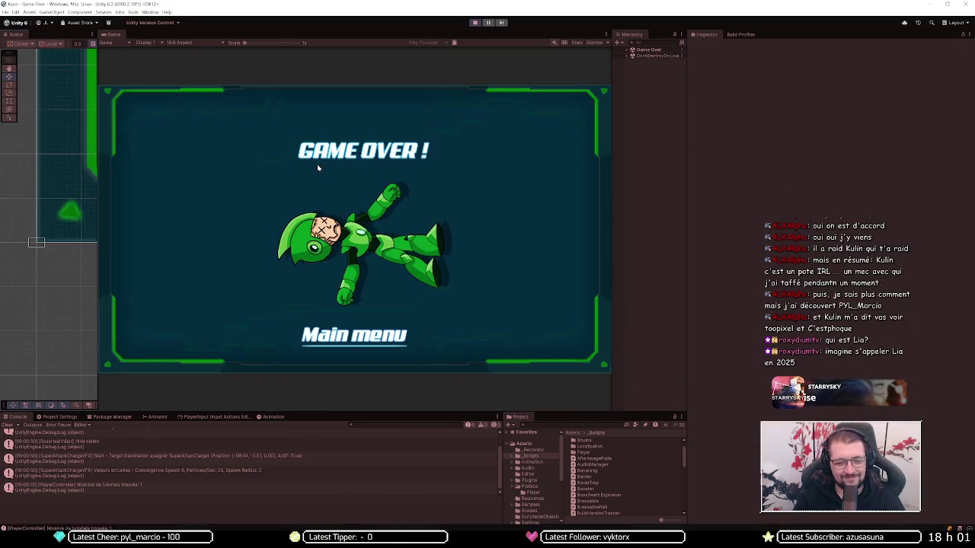
Step: Restart Play mode and move the Player right onto the ledge beside the lava column
{"action": "left_click", "coordinate": [475, 23]}
{"action": "left_click", "coordinate": [475, 22]}
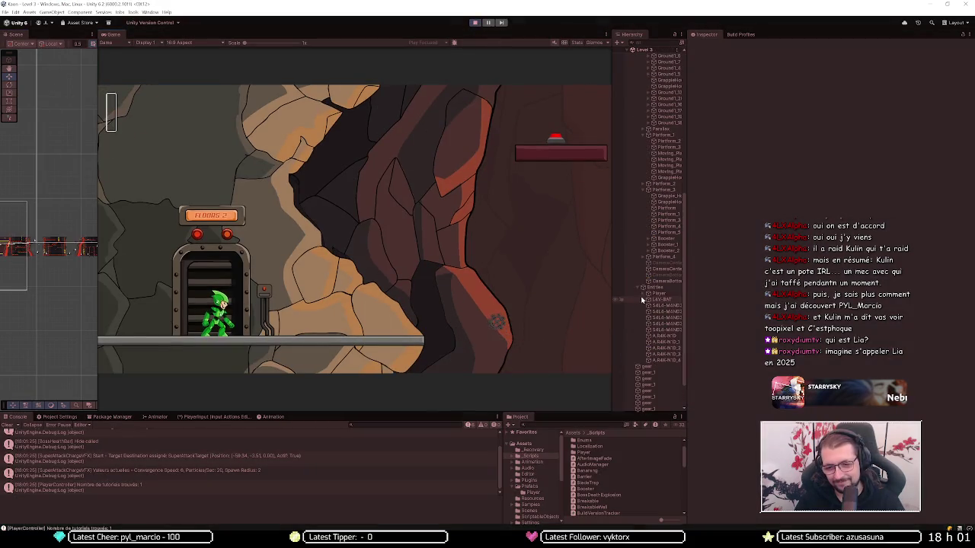
{"action": "left_click", "coordinate": [663, 294]}
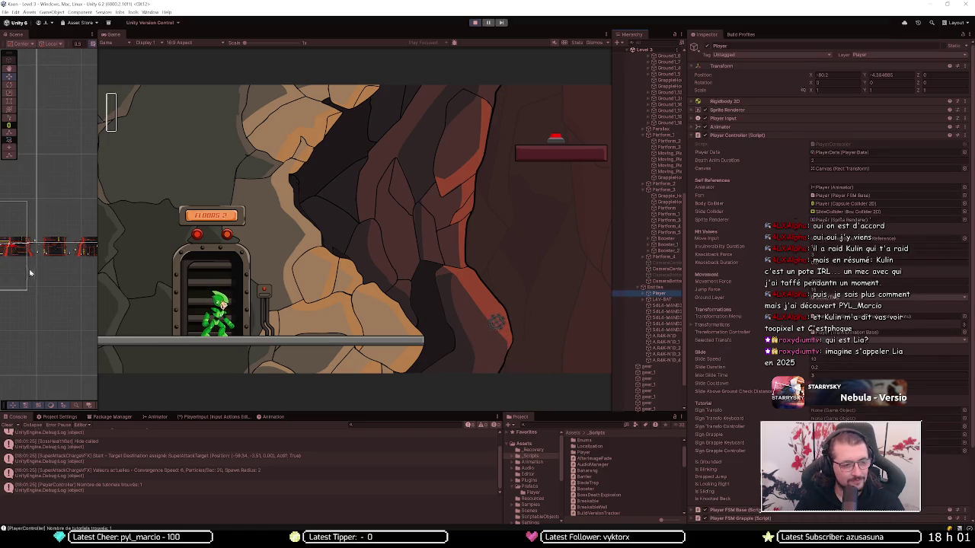
{"action": "scroll", "coordinate": [30, 267], "scroll_direction": "up", "scroll_amount": 1}
{"action": "left_click_drag", "start_coordinate": [4, 250], "coordinate": [79, 252]}
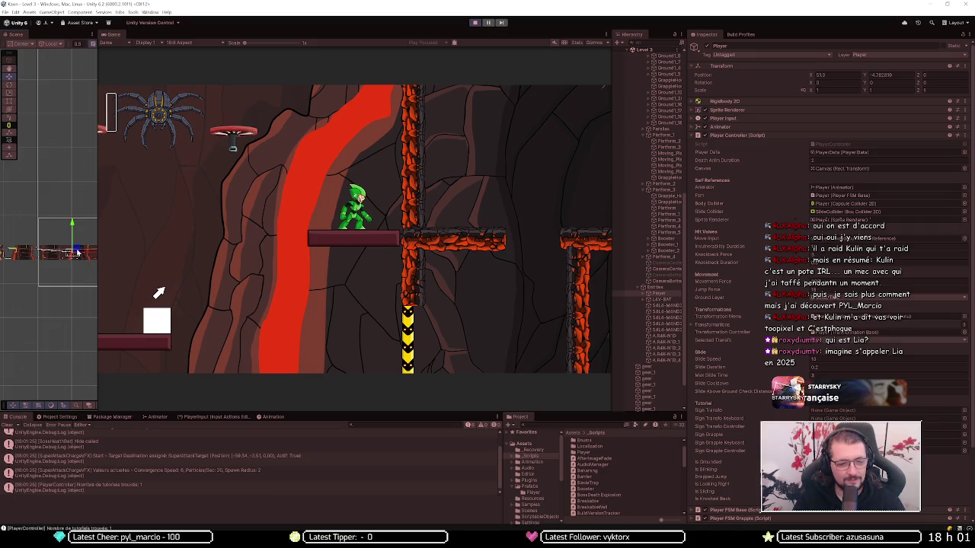
Step: Lift the Player, then run it left and right with A and D past the spider and lava wall
{"action": "left_click_drag", "start_coordinate": [76, 254], "coordinate": [77, 254]}
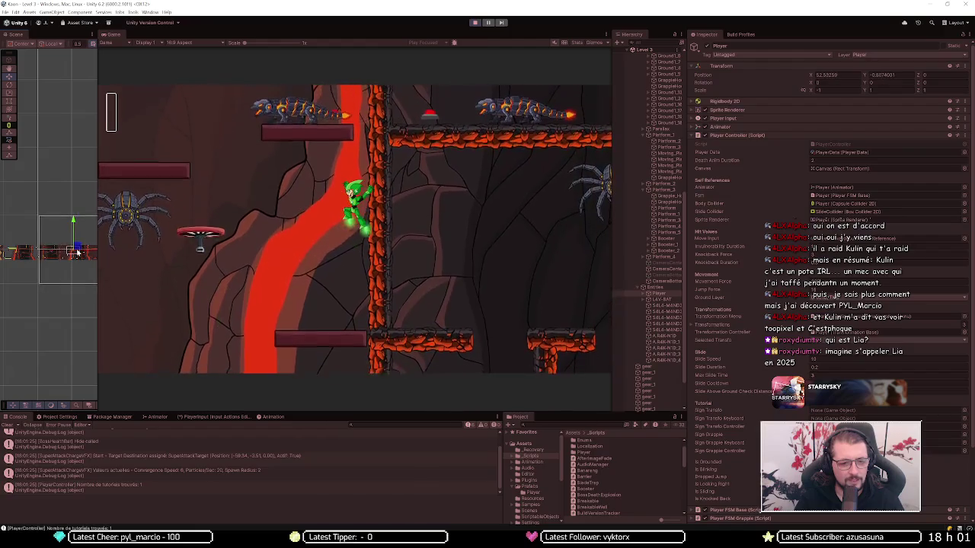
{"action": "key", "text": "a"}
{"action": "key", "text": "d"}
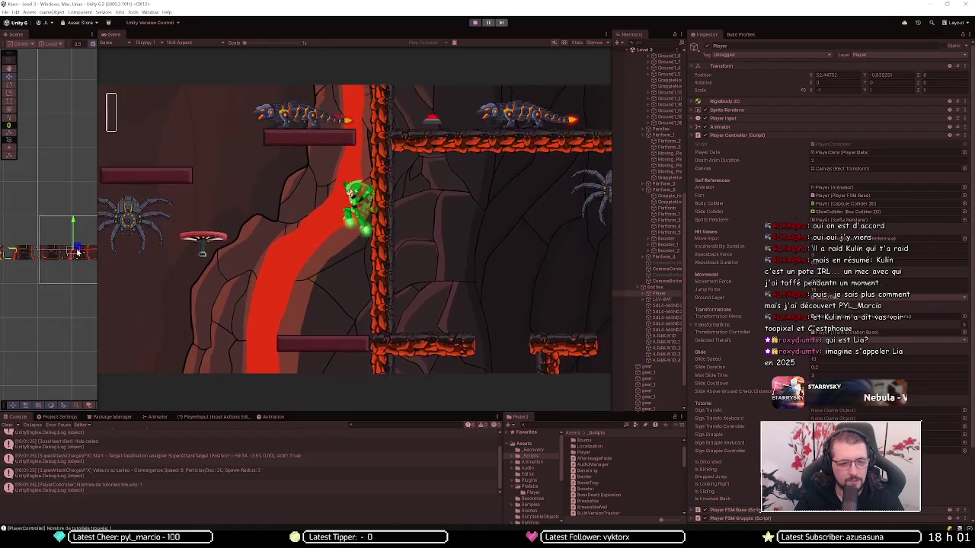
{"action": "key", "text": "a"}
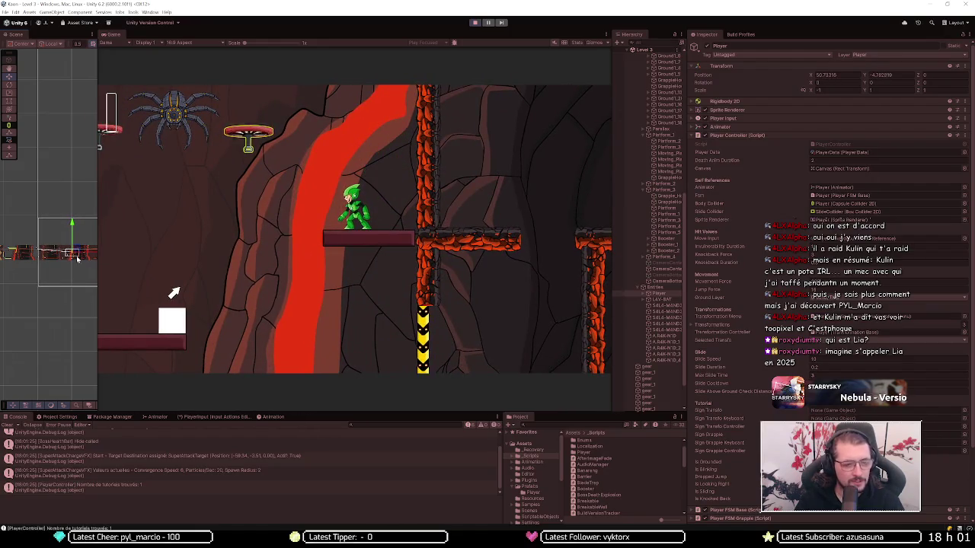
{"action": "scroll", "coordinate": [72, 284], "scroll_direction": "up", "scroll_amount": 2}
{"action": "scroll", "coordinate": [72, 284], "scroll_direction": "down", "scroll_amount": 2}
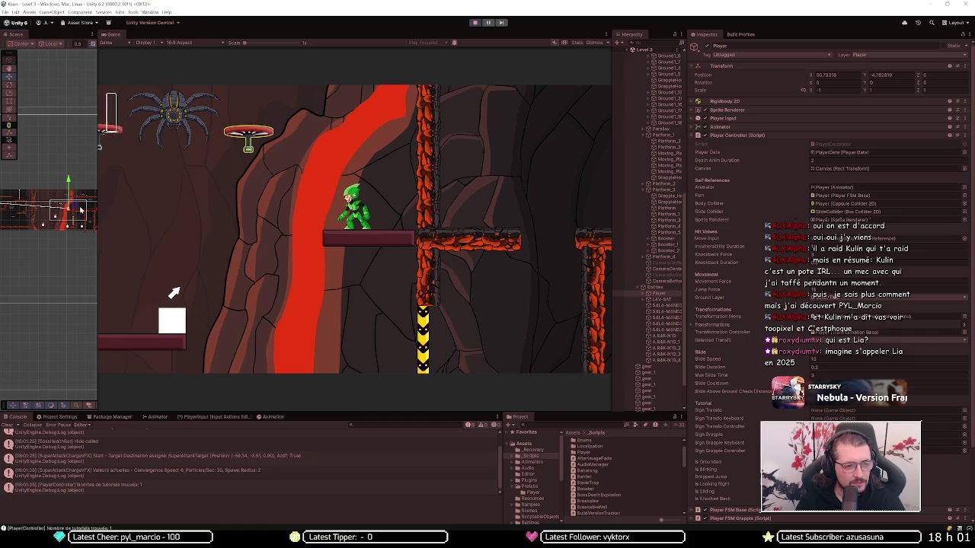
{"action": "key", "text": "a"}
{"action": "key", "text": "a"}
{"action": "key", "text": "d"}
{"action": "key", "text": "a"}
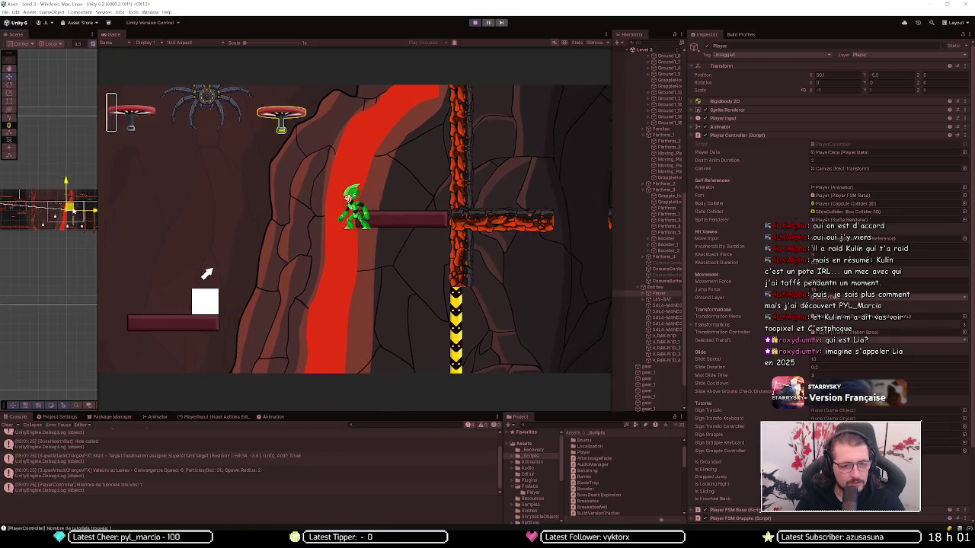
{"action": "key", "text": "d"}
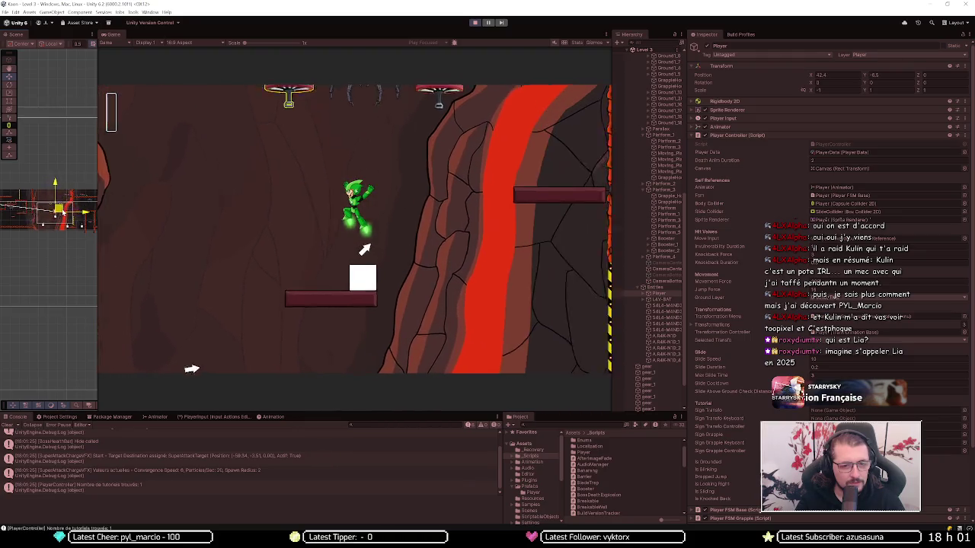
{"action": "key", "text": "a"}
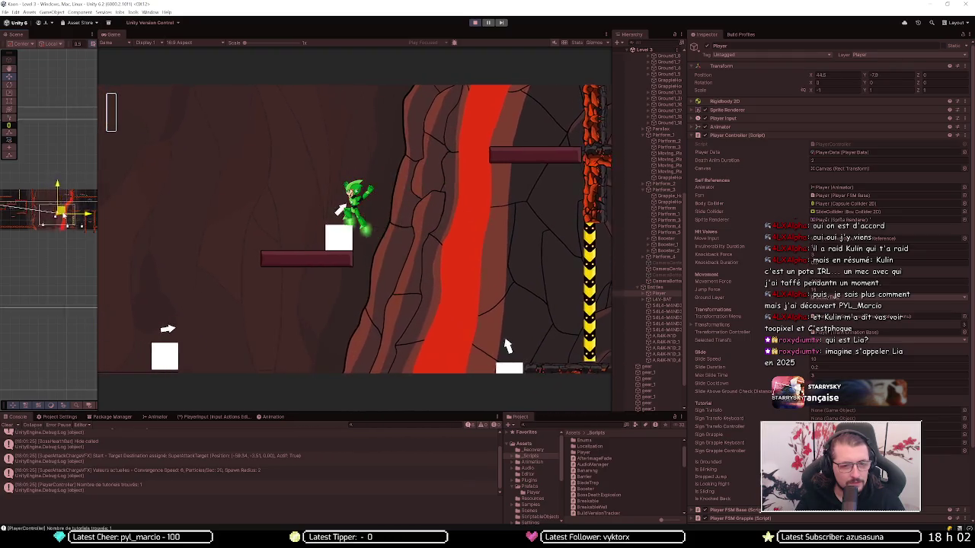
{"action": "key", "text": "d"}
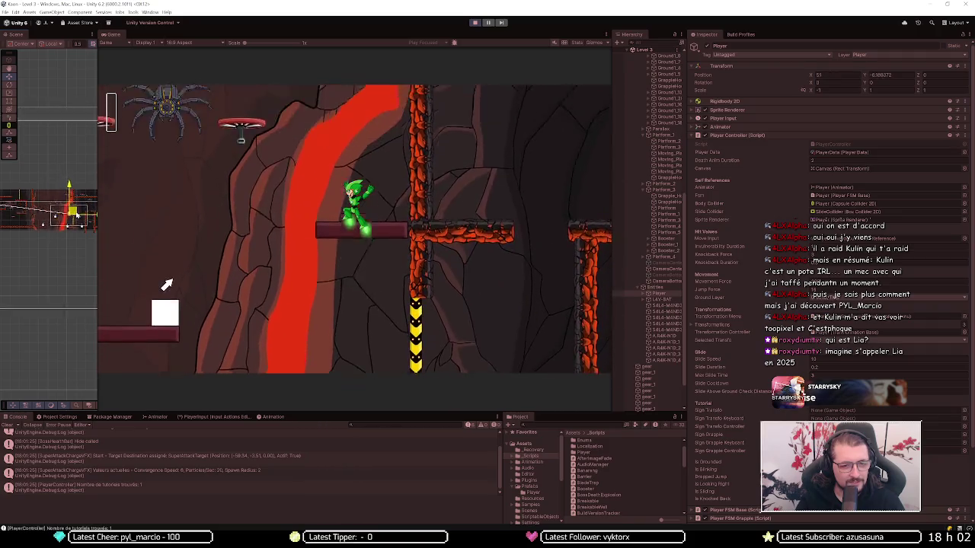
{"action": "key", "text": "a"}
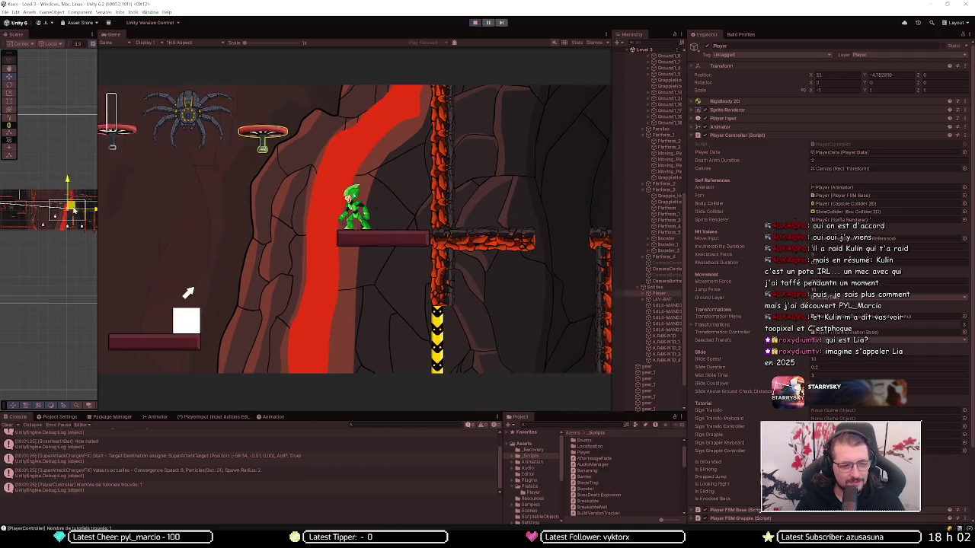
{"action": "key", "text": "a"}
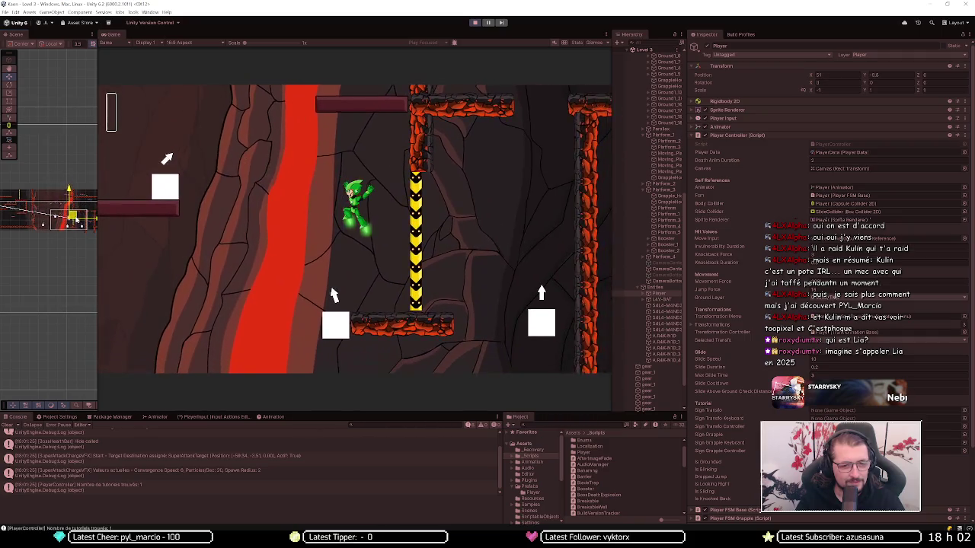
{"action": "key", "text": "d"}
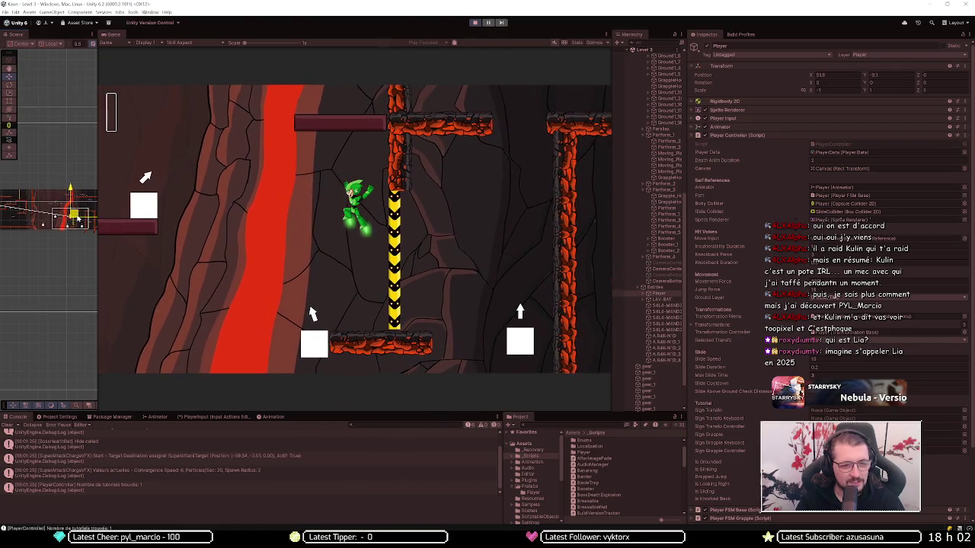
Step: Jetpack the Player between the lava platforms using Space, A and D
{"action": "key", "text": "space"}
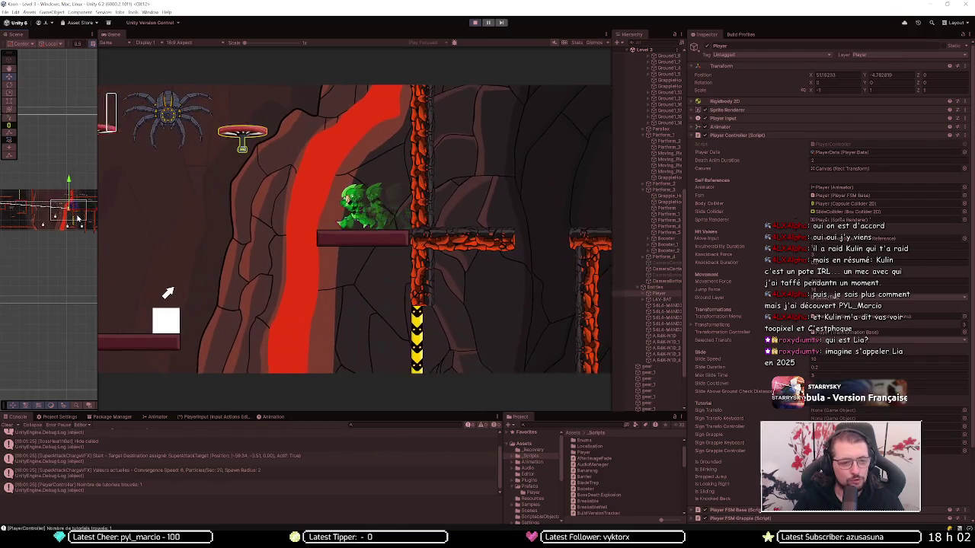
{"action": "key", "text": "a"}
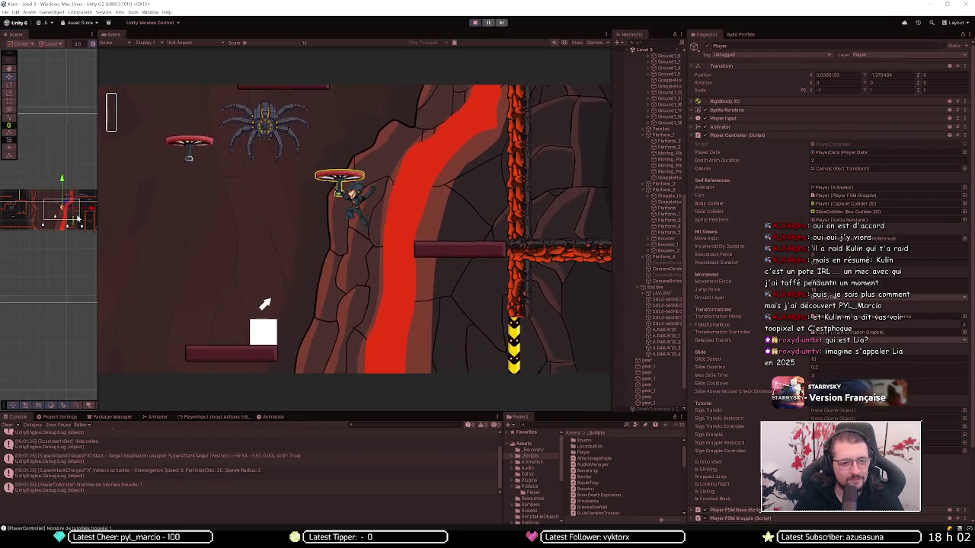
{"action": "key", "text": "space"}
{"action": "key", "text": "a"}
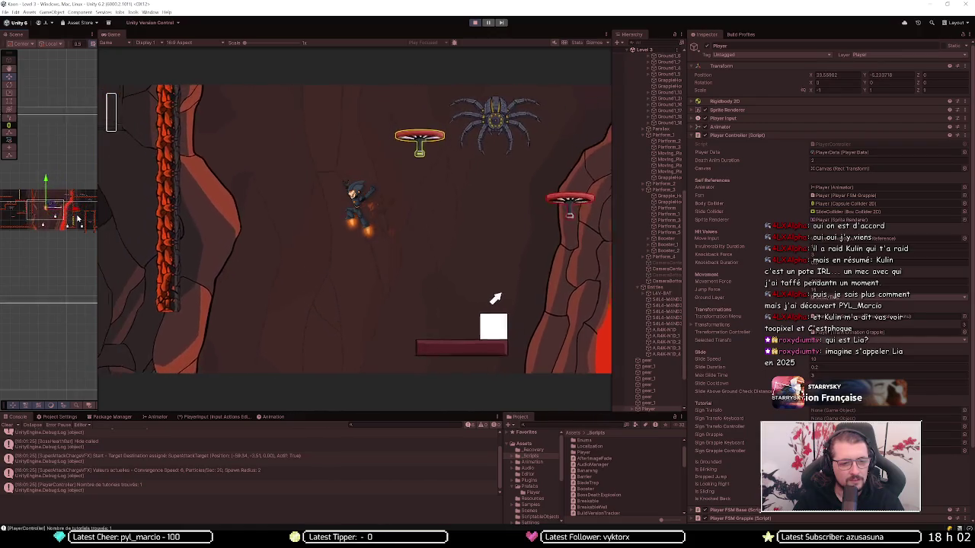
{"action": "key", "text": "d"}
{"action": "key", "text": "space"}
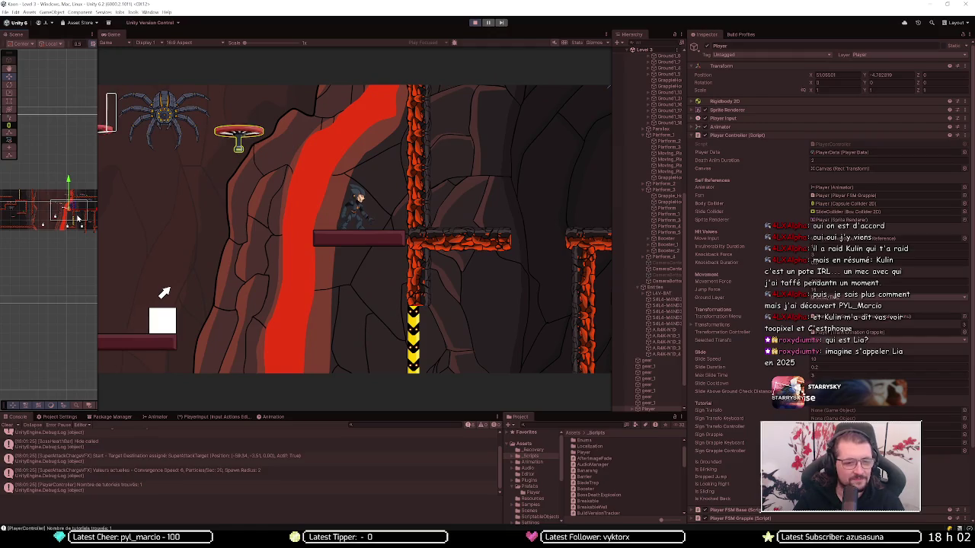
{"action": "key", "text": "space"}
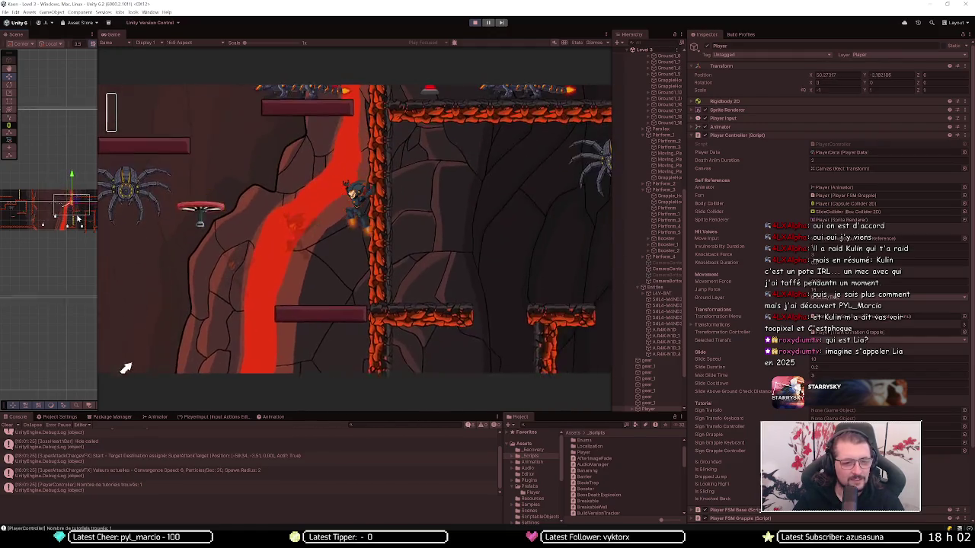
{"action": "key", "text": "a"}
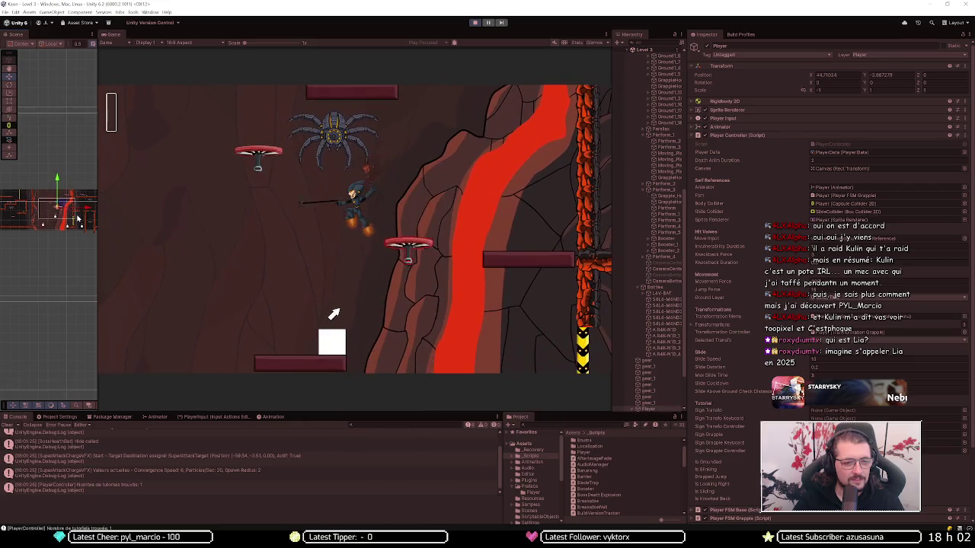
{"action": "key", "text": "a"}
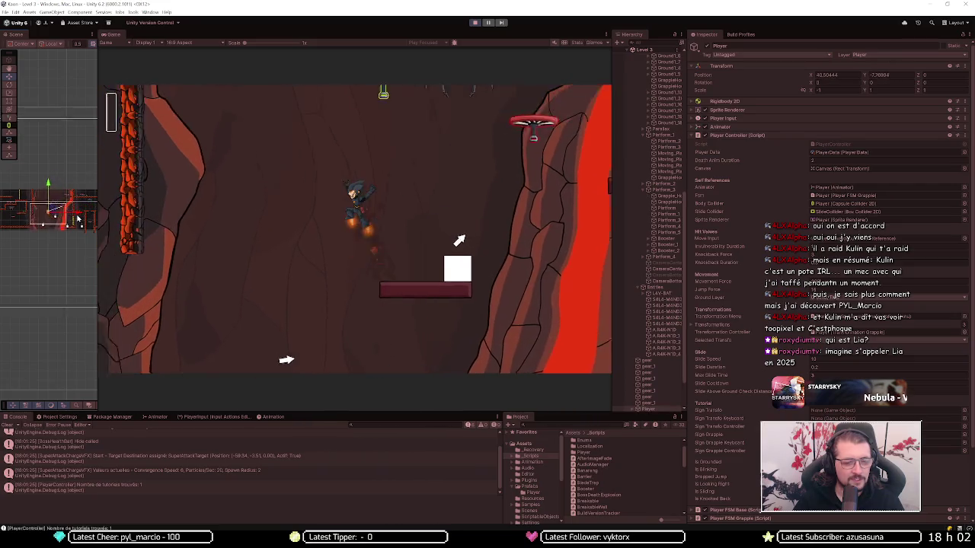
{"action": "key", "text": "d"}
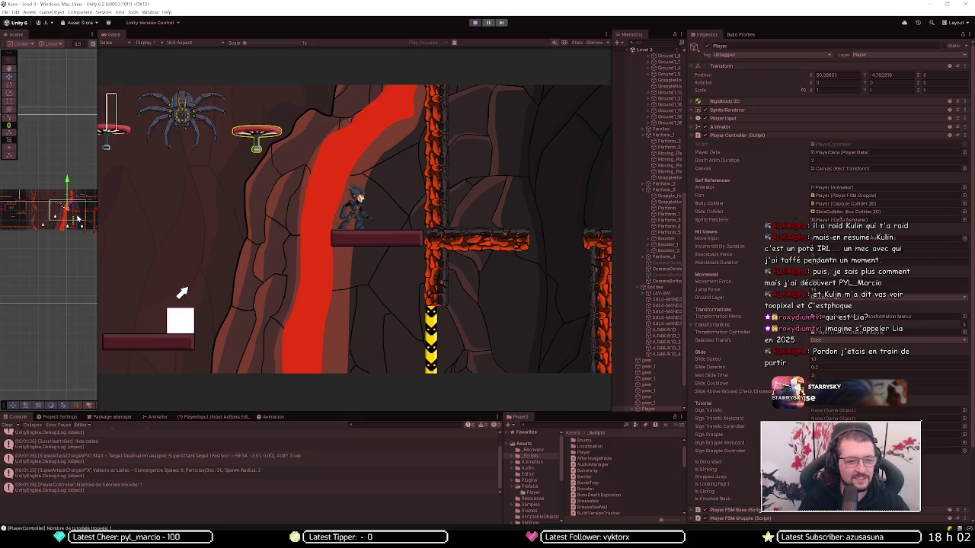
Step: Use the arrow keys and jetpack to land the Player on the upper molten-rock platform
{"action": "key", "text": "Left"}
{"action": "key", "text": "space"}
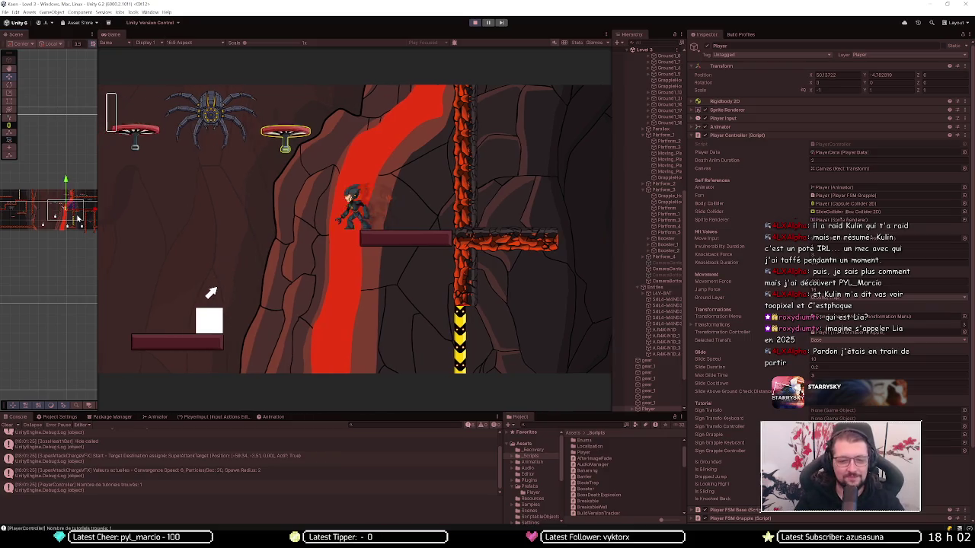
{"action": "key", "text": "Left"}
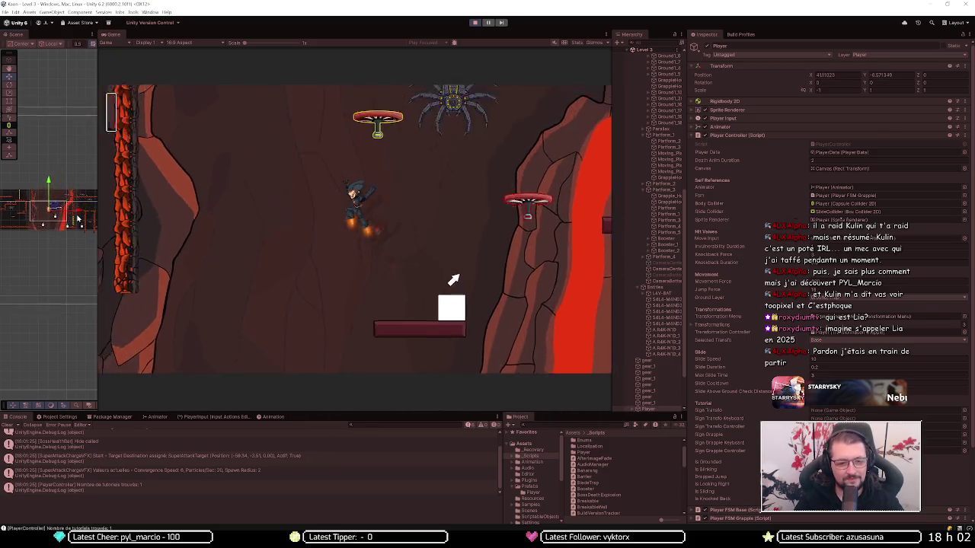
{"action": "key", "text": "space"}
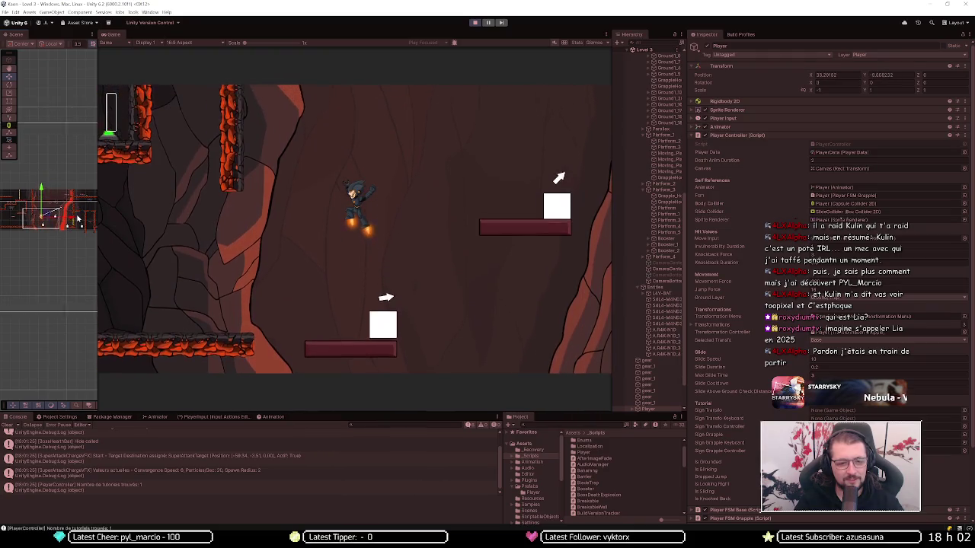
{"action": "key", "text": "Right"}
{"action": "key", "text": "space"}
{"action": "key", "text": "Right"}
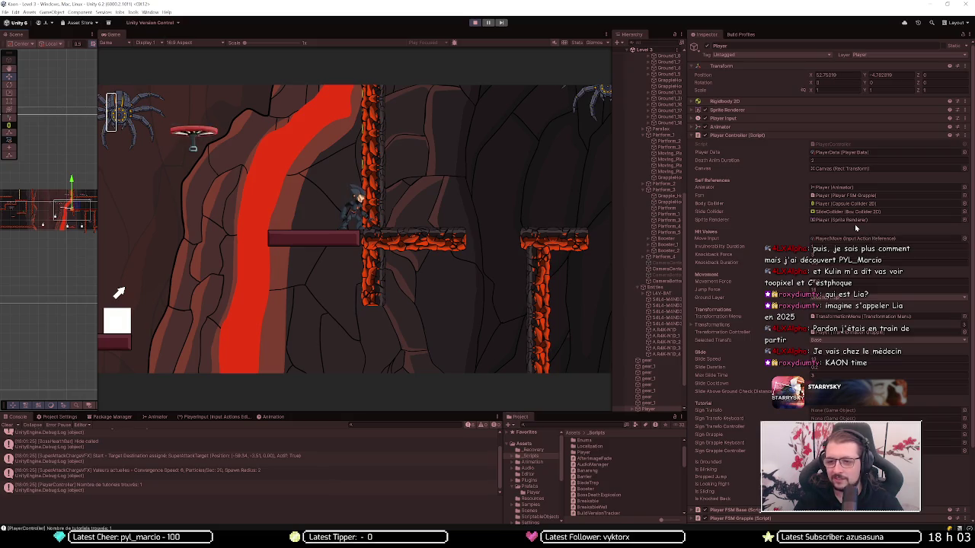
{"action": "scroll", "coordinate": [780, 230], "scroll_direction": "down", "scroll_amount": 2}
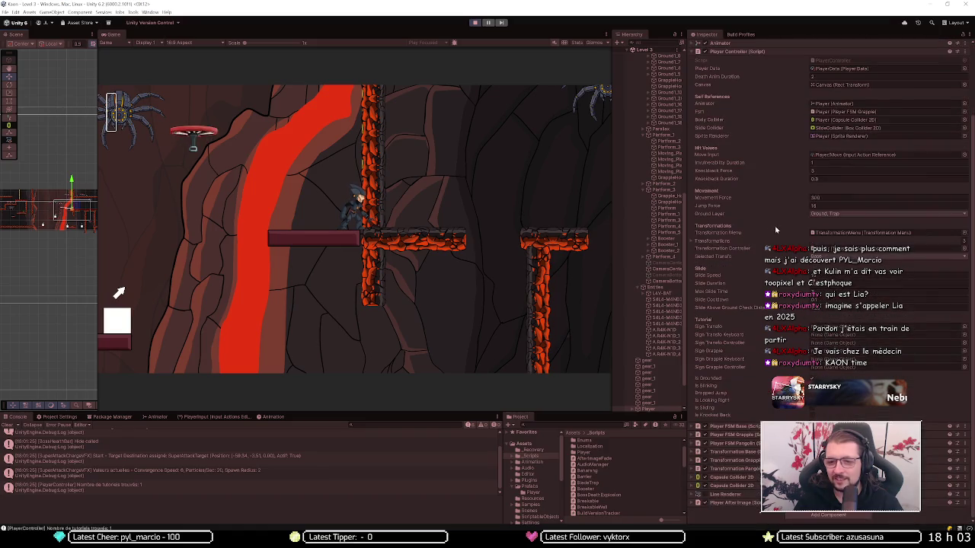
Step: Select Booster_3 and set its Booster script Launch Speed to 10
{"action": "scroll", "coordinate": [749, 171], "scroll_direction": "down", "scroll_amount": 1}
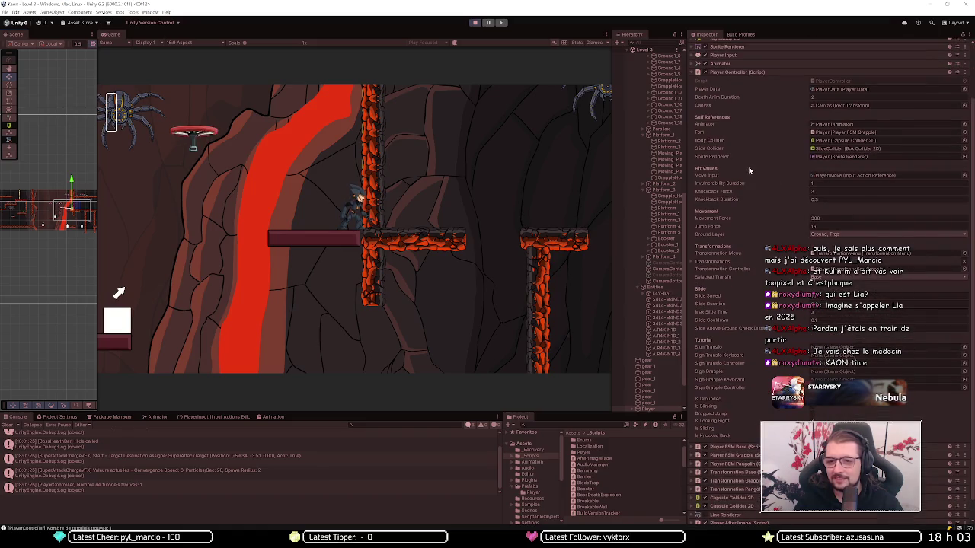
{"action": "left_click", "coordinate": [66, 232]}
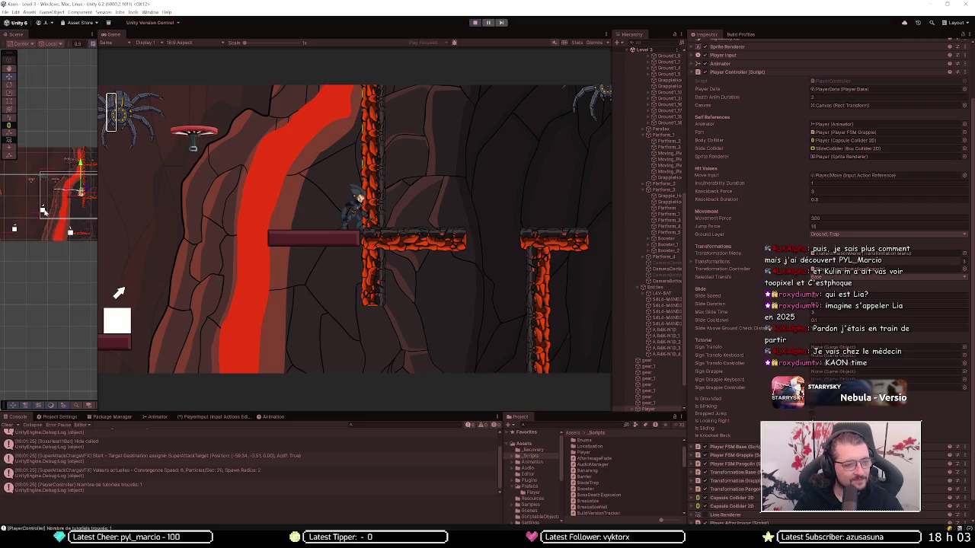
{"action": "left_click", "coordinate": [43, 211]}
{"action": "left_click", "coordinate": [43, 211]}
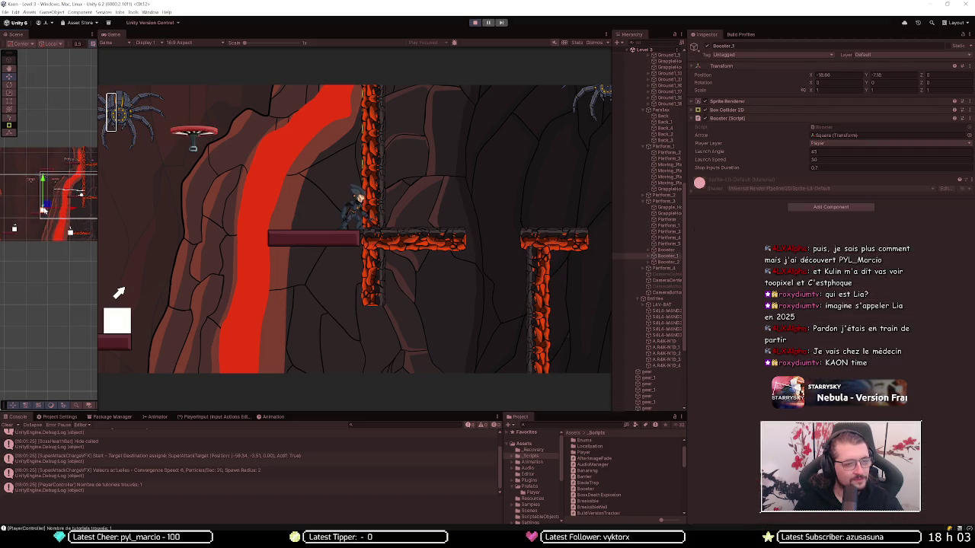
{"action": "left_click", "coordinate": [838, 159]}
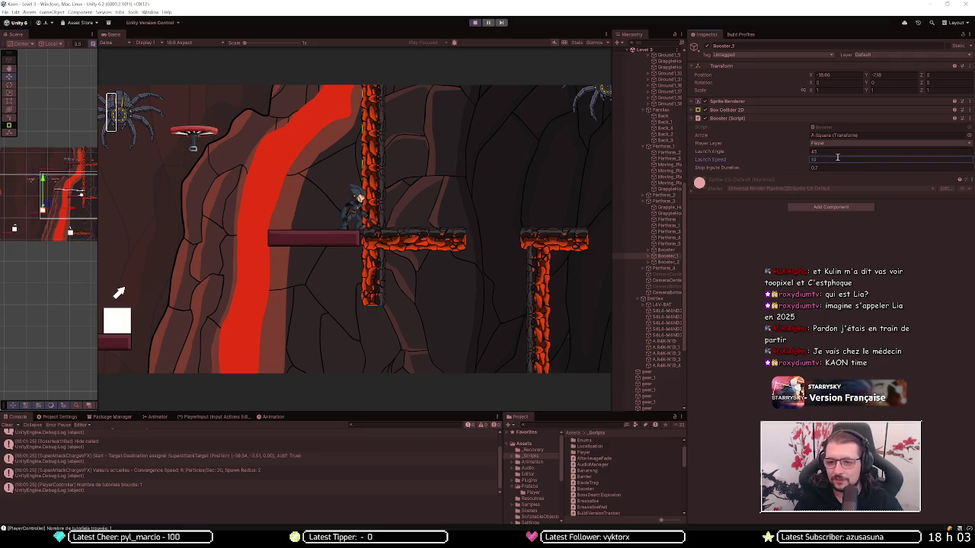
{"action": "type", "text": "10"}
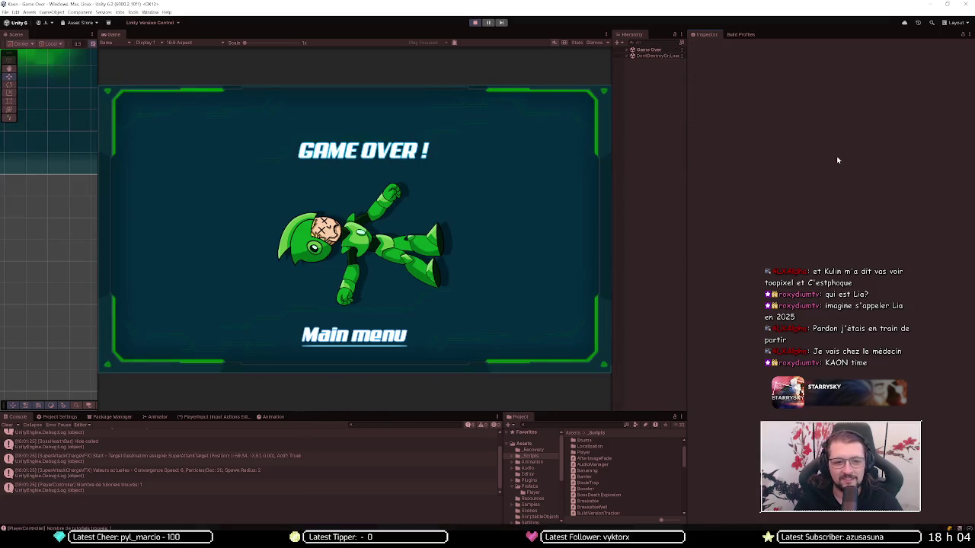
Step: Exit Play mode and zoom the Level 3 Scene view out and back in
{"action": "left_click", "coordinate": [474, 24]}
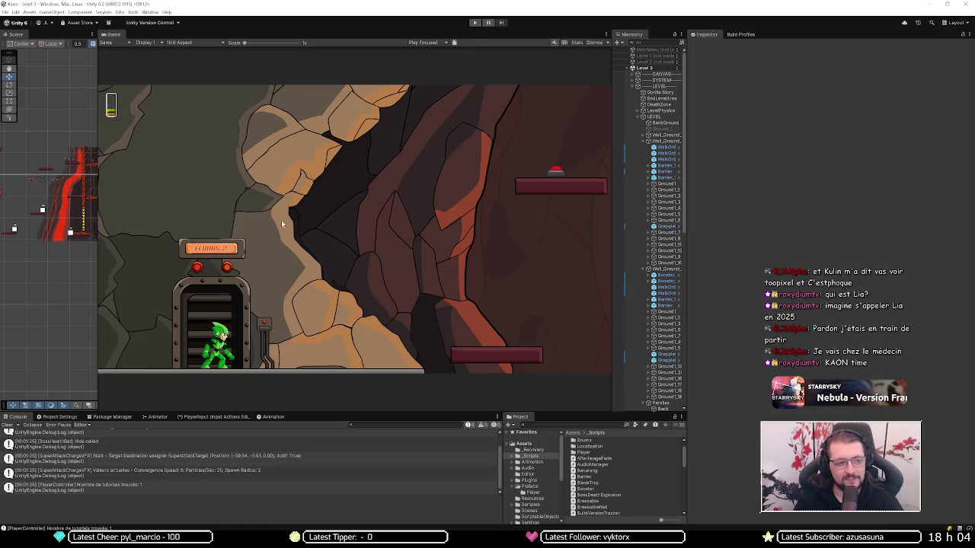
{"action": "scroll", "coordinate": [40, 213], "scroll_direction": "down", "scroll_amount": 2}
{"action": "scroll", "coordinate": [40, 213], "scroll_direction": "up", "scroll_amount": 2}
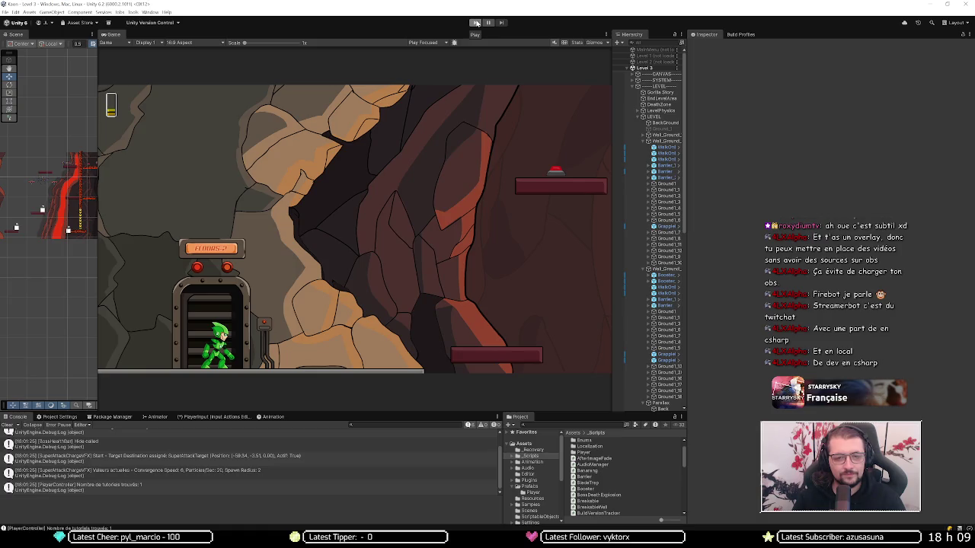
Step: Start Play mode and climb the Player out of the floor 2 shaft and up beside the lava
{"action": "left_click", "coordinate": [475, 23]}
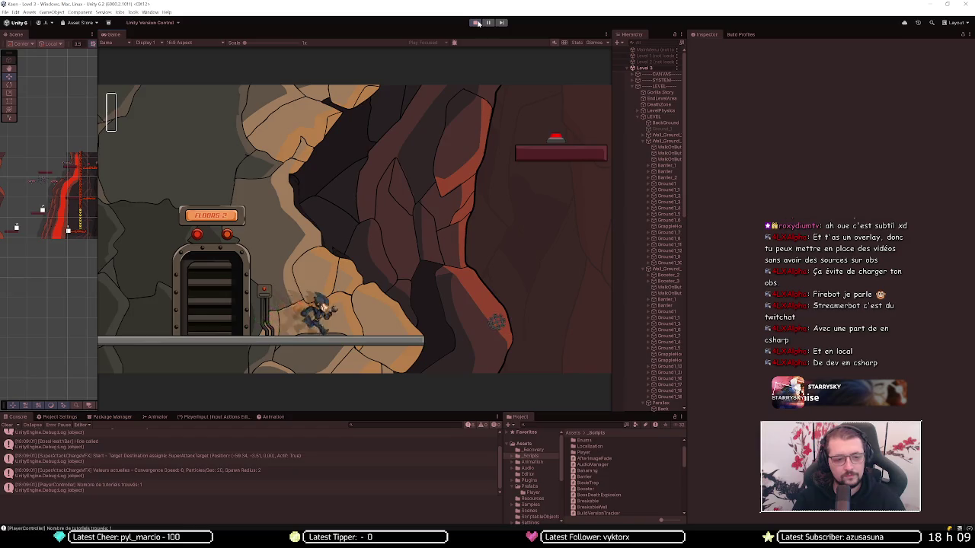
{"action": "key", "text": "space"}
{"action": "key", "text": "space"}
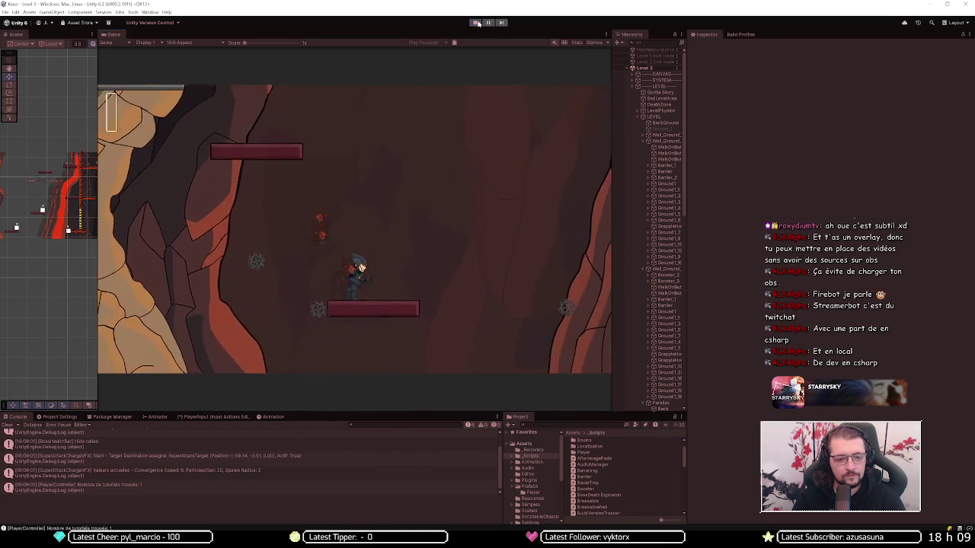
{"action": "key", "text": "d"}
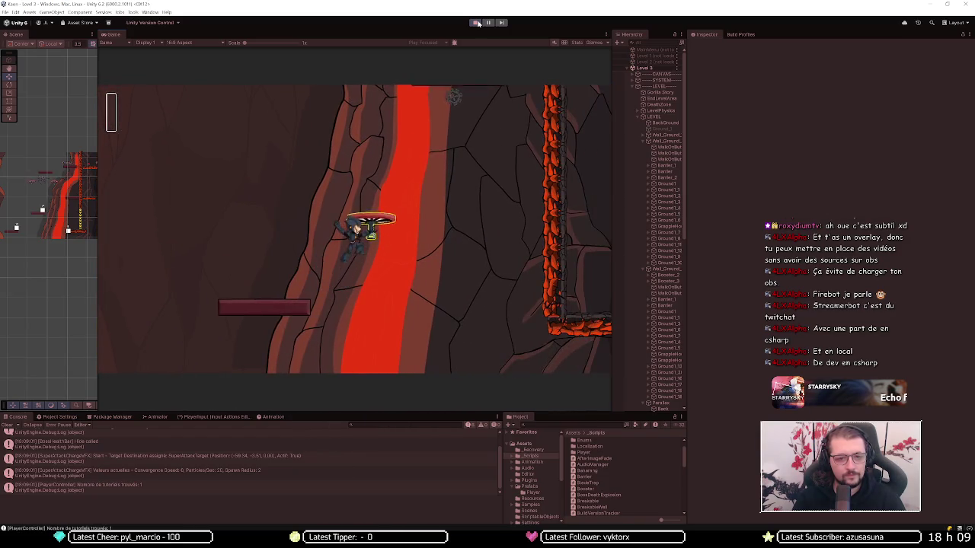
{"action": "key", "text": "space"}
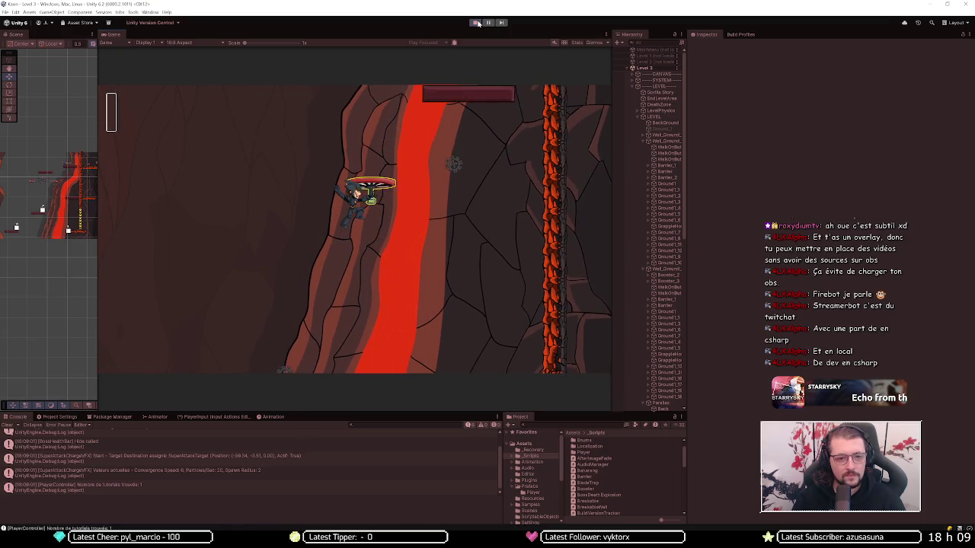
{"action": "key", "text": "space"}
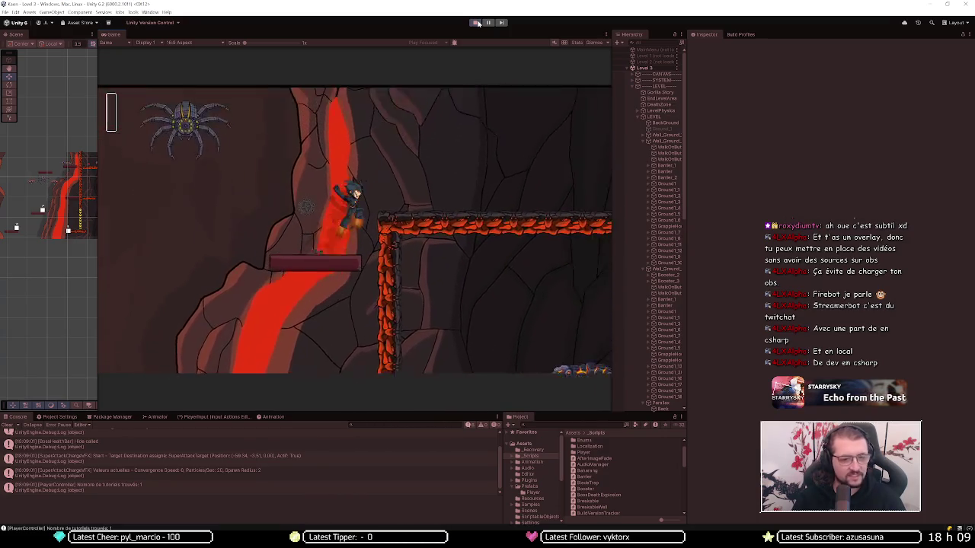
{"action": "key", "text": "space"}
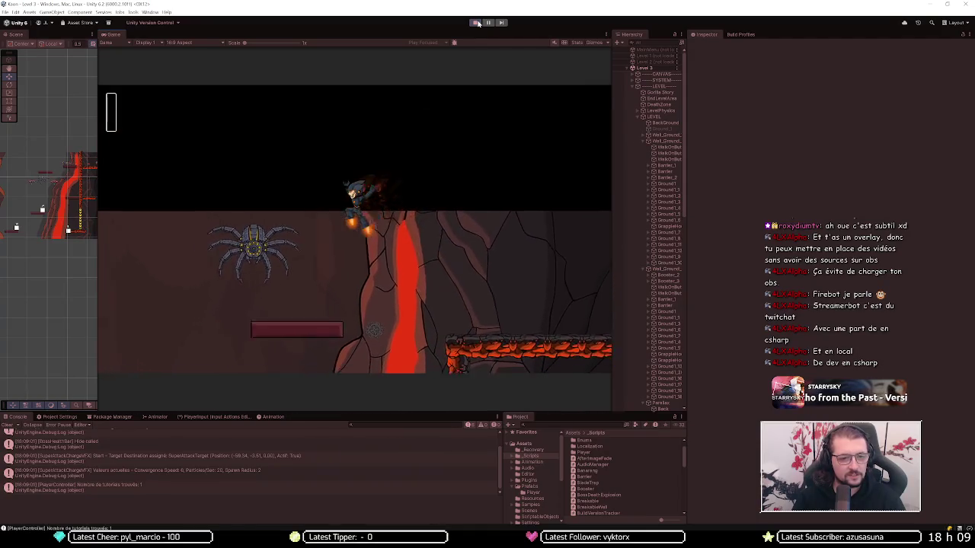
{"action": "key", "text": "a"}
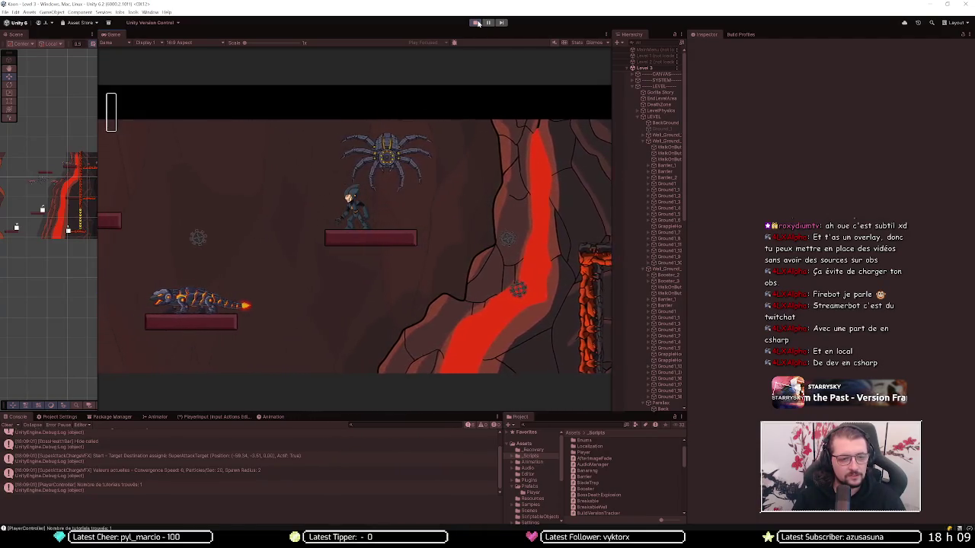
Step: Jetpack the Player up past the lizard's platform, then stop and restart the game
{"action": "key", "text": "space"}
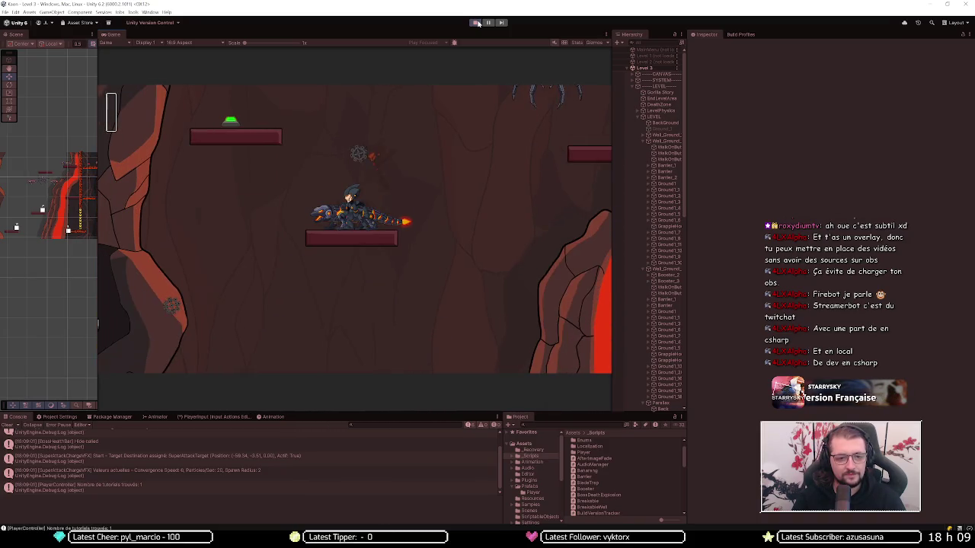
{"action": "key", "text": "space"}
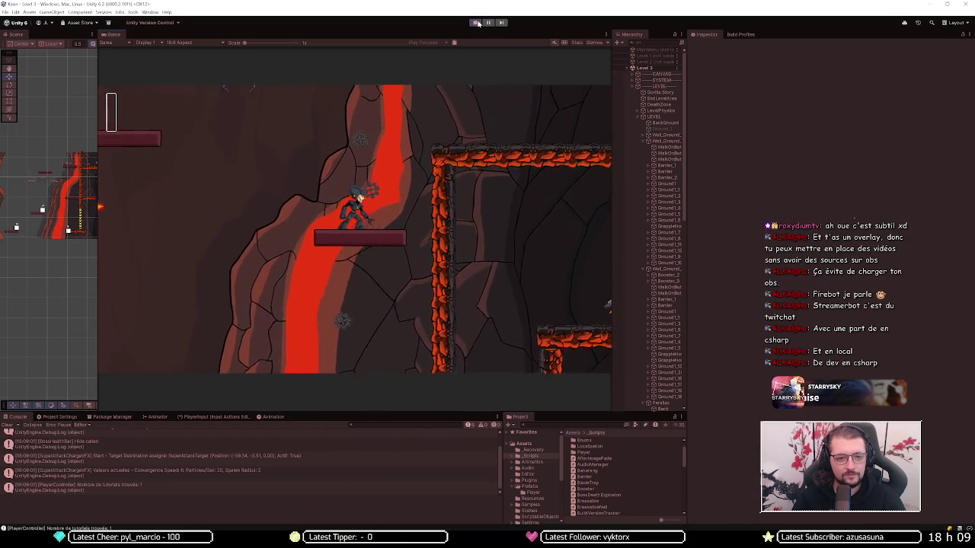
{"action": "key", "text": "space"}
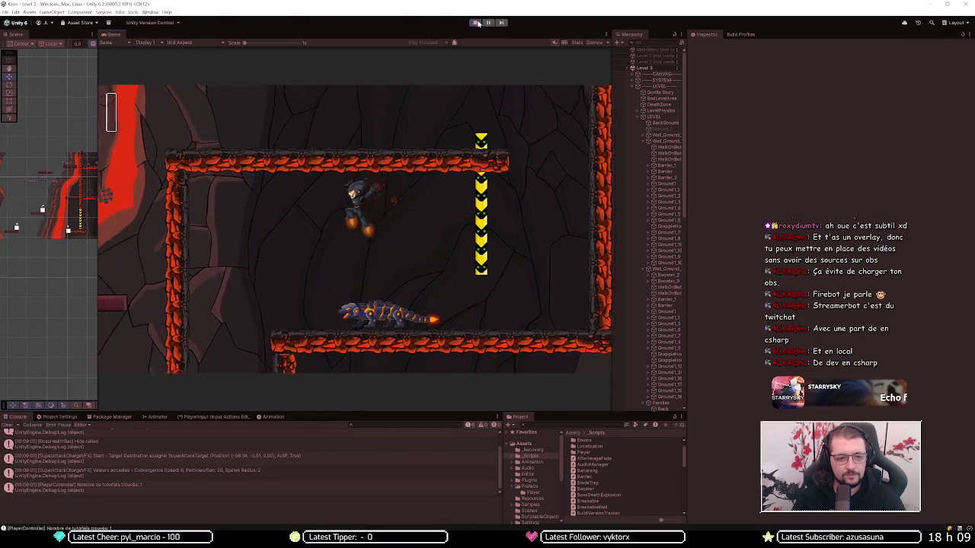
{"action": "key", "text": "space"}
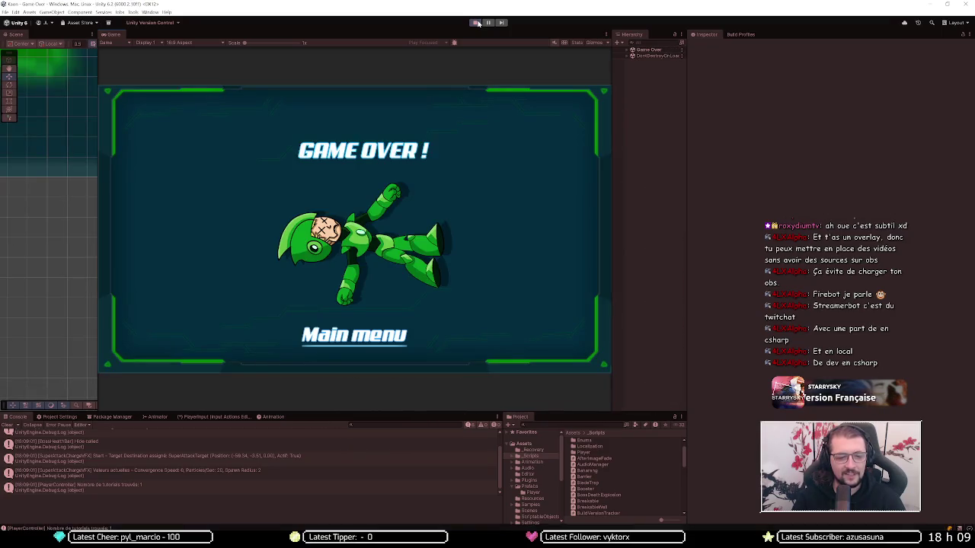
{"action": "left_click", "coordinate": [476, 22]}
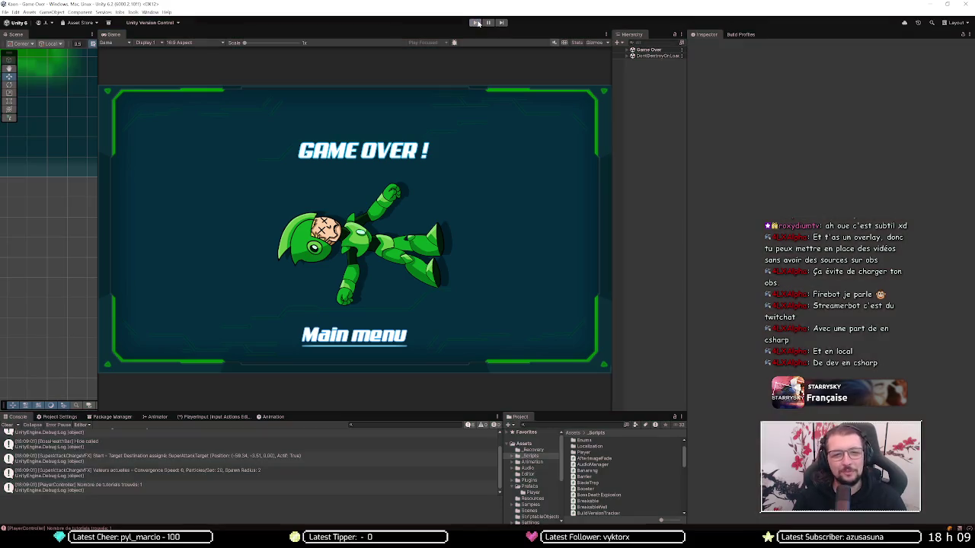
{"action": "left_click", "coordinate": [476, 22]}
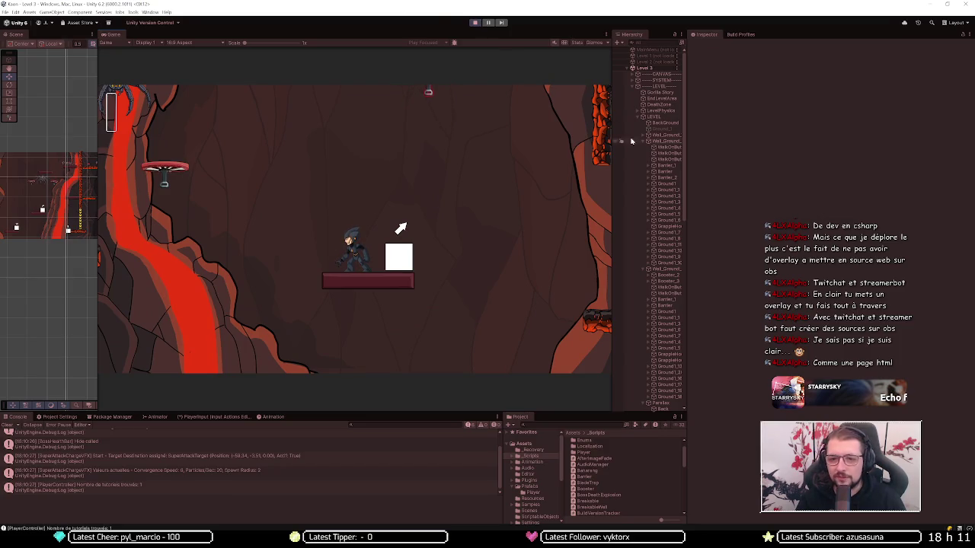
Step: Select Booster_3 to inspect its settings while Level 3 keeps running
{"action": "left_click", "coordinate": [673, 281]}
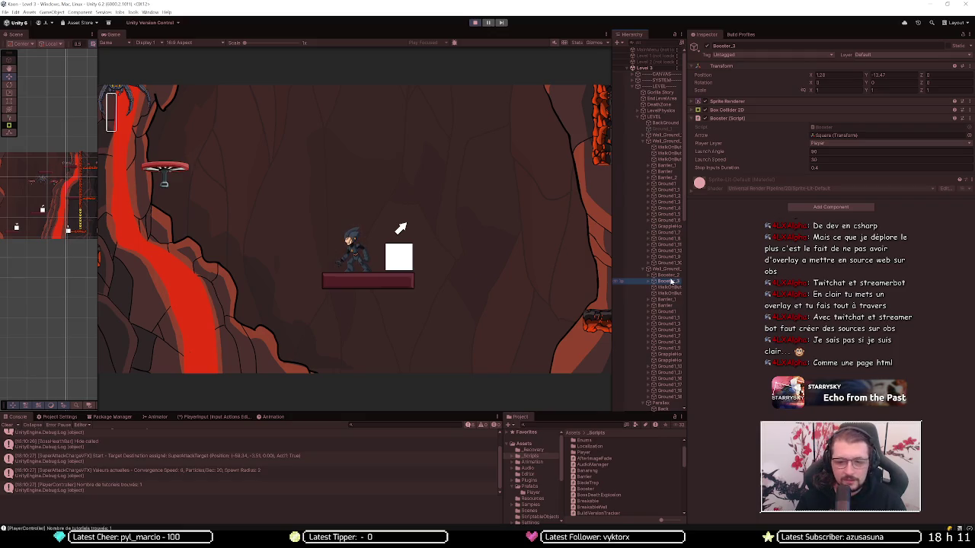
Step: Frame Booster_3, step through Booster_2, Booster_3 and Barrier in the Hierarchy, then clear the selection
{"action": "double_click", "coordinate": [670, 282]}
{"action": "scroll", "coordinate": [54, 260], "scroll_direction": "down", "scroll_amount": 5}
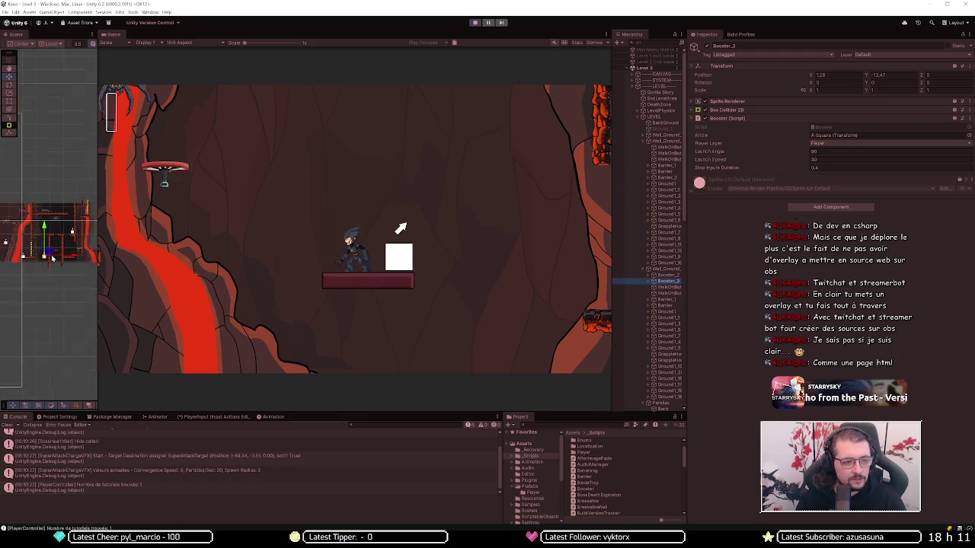
{"action": "left_click", "coordinate": [674, 277]}
{"action": "key", "text": "Down"}
{"action": "key", "text": "Down"}
{"action": "key", "text": "Down"}
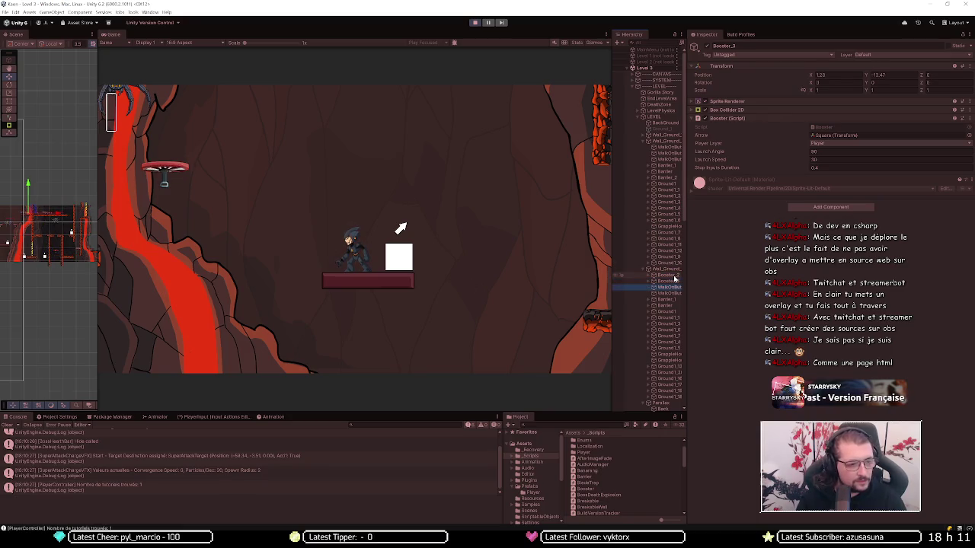
{"action": "key", "text": "Up"}
{"action": "key", "text": "Up"}
{"action": "key", "text": "Up"}
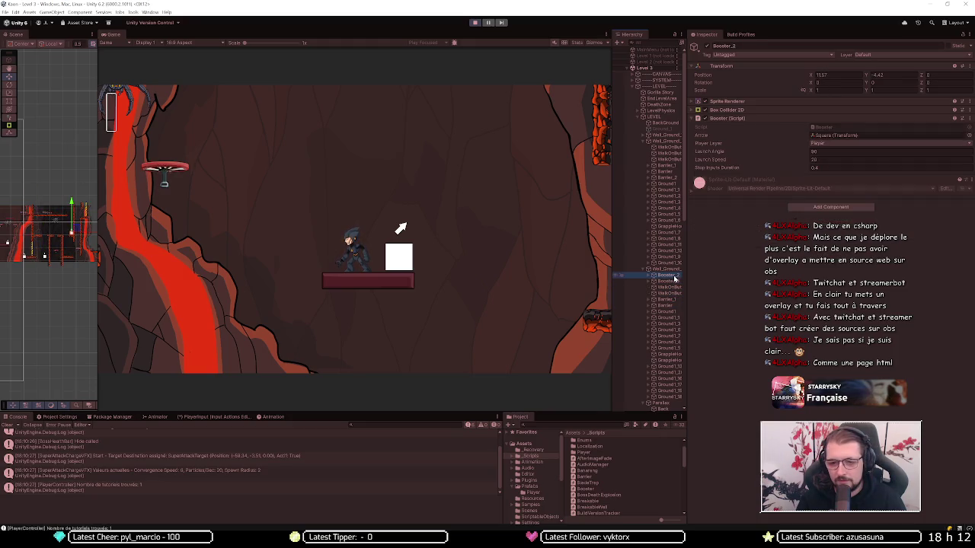
{"action": "key", "text": "Up"}
{"action": "key", "text": "Up"}
{"action": "key", "text": "Up"}
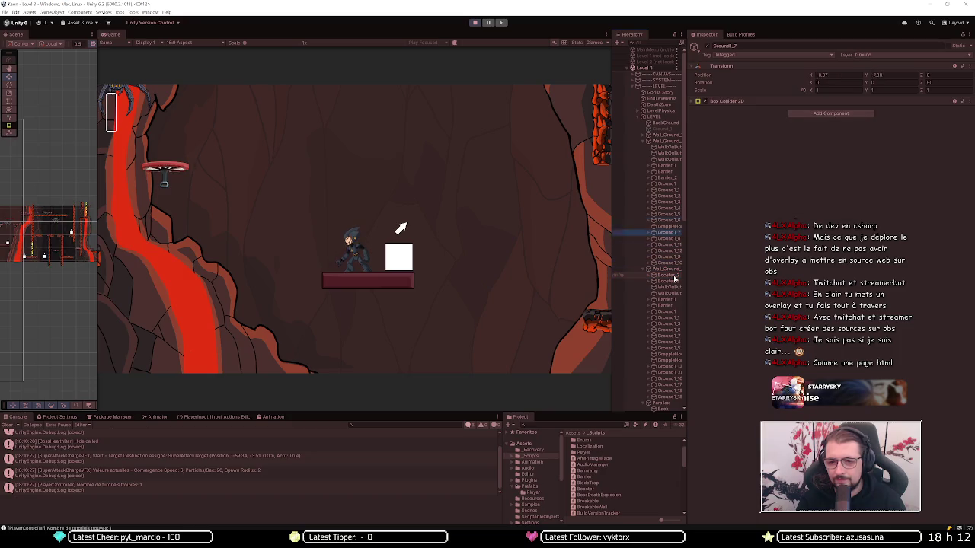
{"action": "key", "text": "Down"}
{"action": "key", "text": "Down"}
{"action": "key", "text": "Down"}
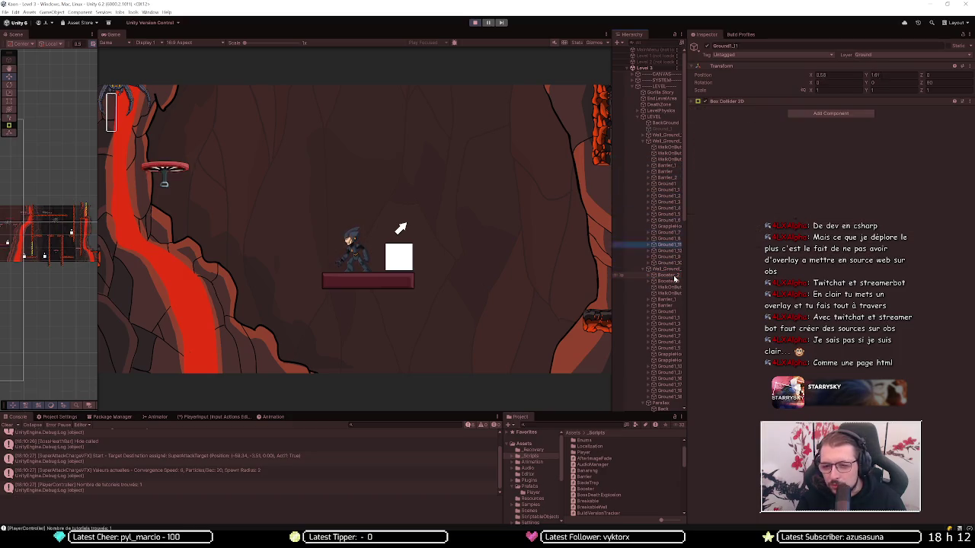
{"action": "key", "text": "Down"}
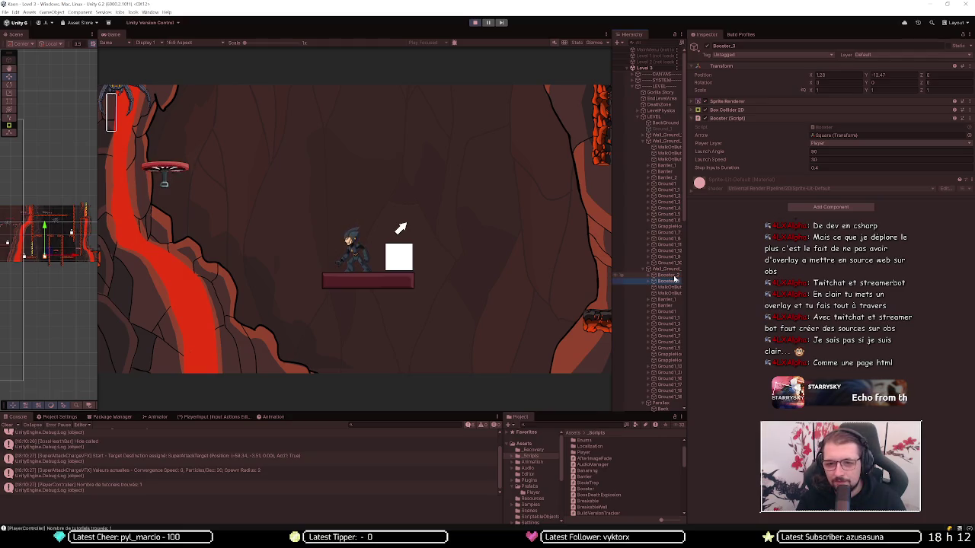
{"action": "left_click", "coordinate": [652, 50]}
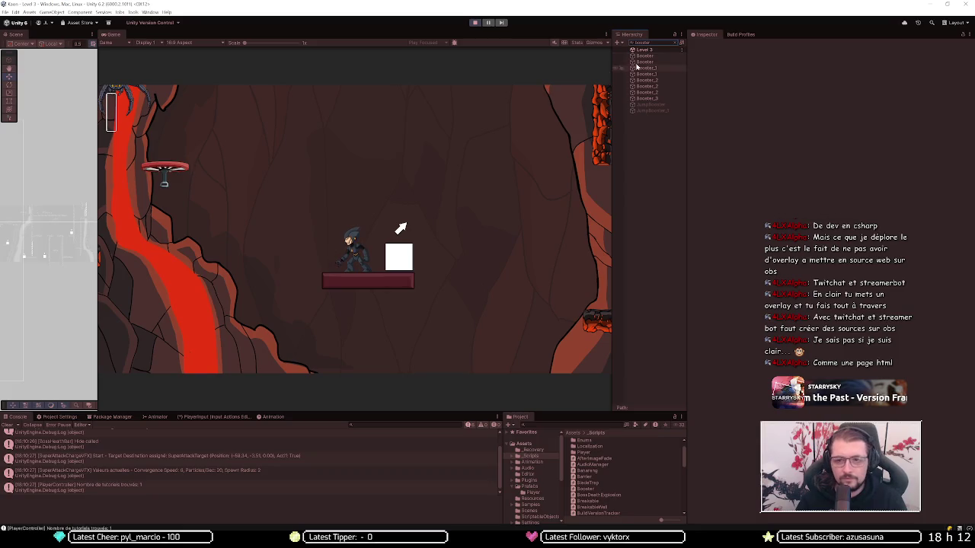
Step: Step through the filtered Booster entries, zoom the Scene view, then select Booster_1 for review
{"action": "left_click", "coordinate": [644, 57]}
{"action": "key", "text": "Down"}
{"action": "key", "text": "Down"}
{"action": "key", "text": "Down"}
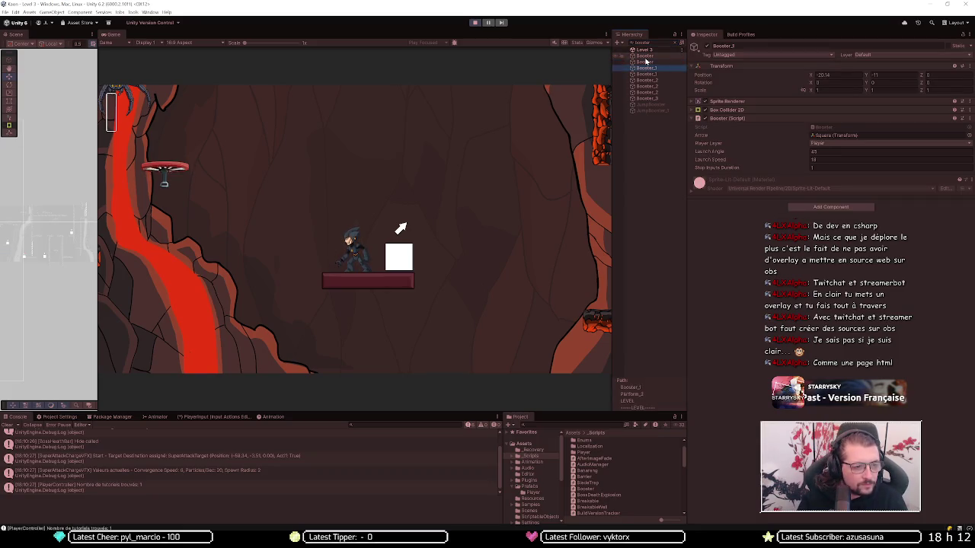
{"action": "key", "text": "Down"}
{"action": "key", "text": "Up"}
{"action": "key", "text": "Up"}
{"action": "key", "text": "Up"}
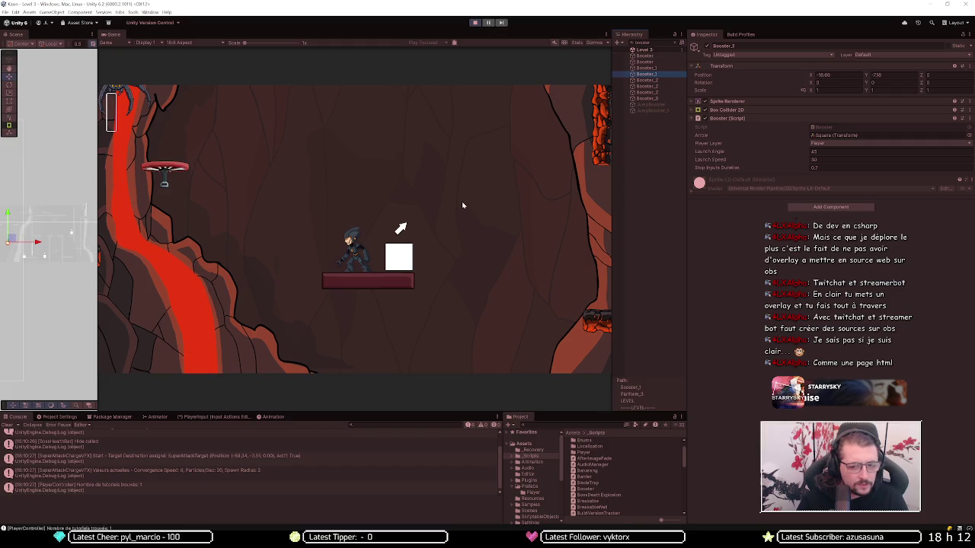
{"action": "scroll", "coordinate": [63, 243], "scroll_direction": "down", "scroll_amount": 3}
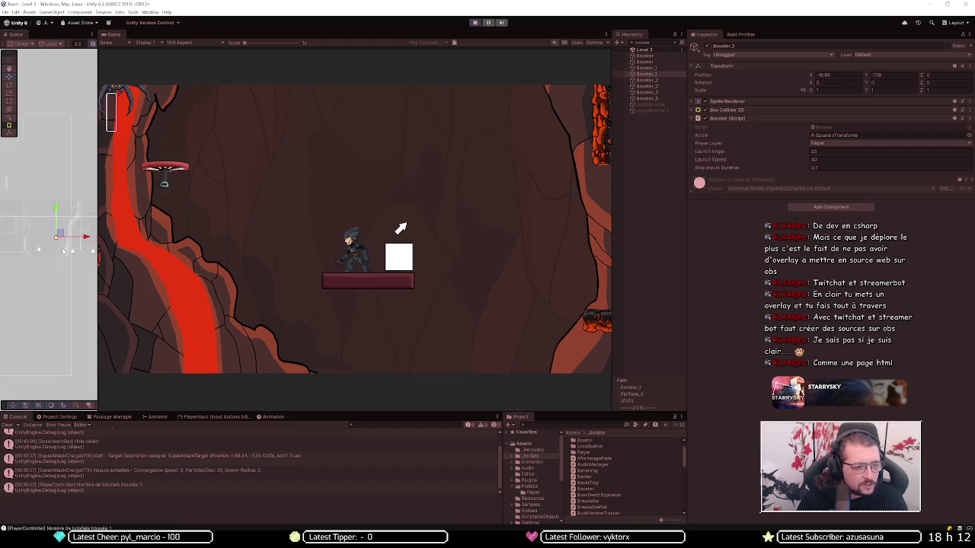
{"action": "scroll", "coordinate": [63, 243], "scroll_direction": "up", "scroll_amount": 2}
{"action": "scroll", "coordinate": [65, 265], "scroll_direction": "down", "scroll_amount": 2}
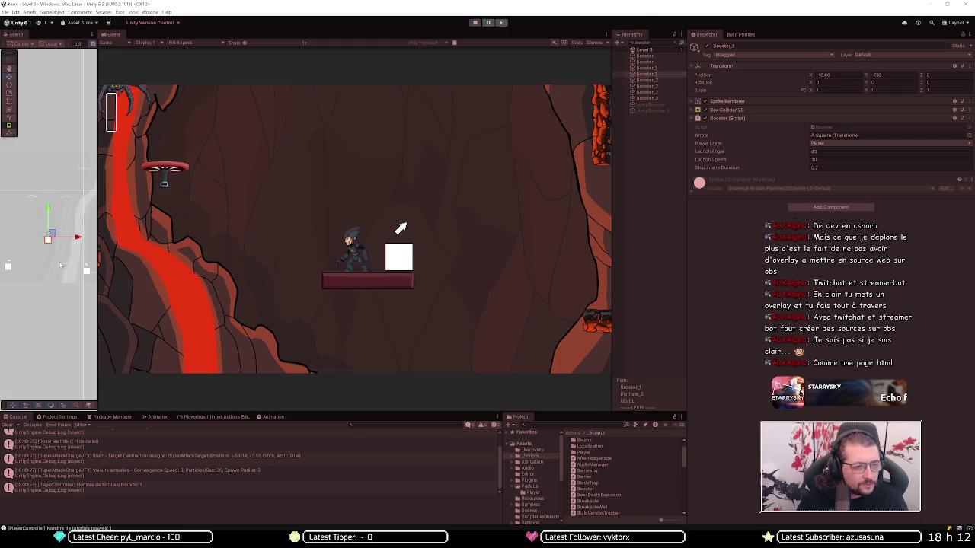
{"action": "scroll", "coordinate": [73, 262], "scroll_direction": "down", "scroll_amount": 3}
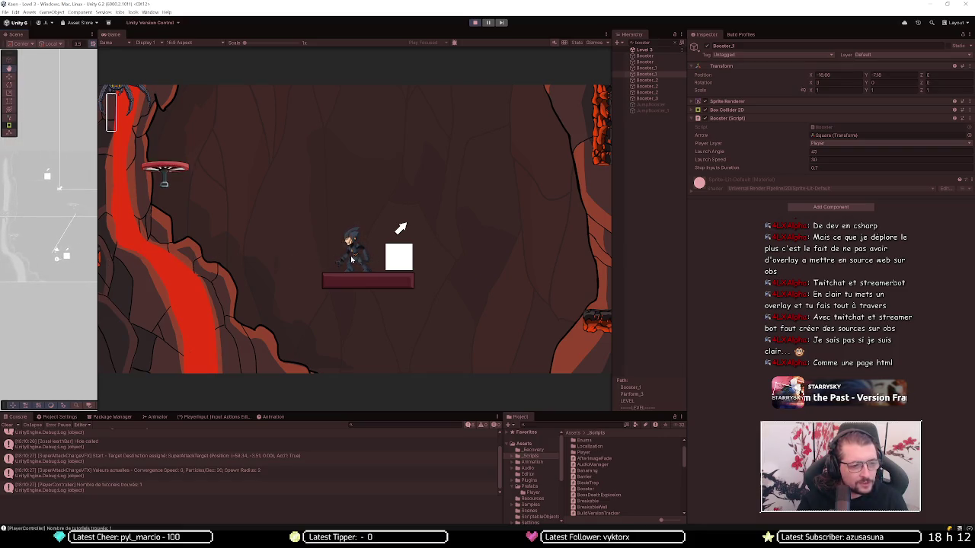
{"action": "left_click", "coordinate": [659, 56]}
Step: Play Level 3 up to the lava-rimmed ledge beside the spider, just below the lizard
{"action": "key", "text": "Down"}
{"action": "key", "text": "Down"}
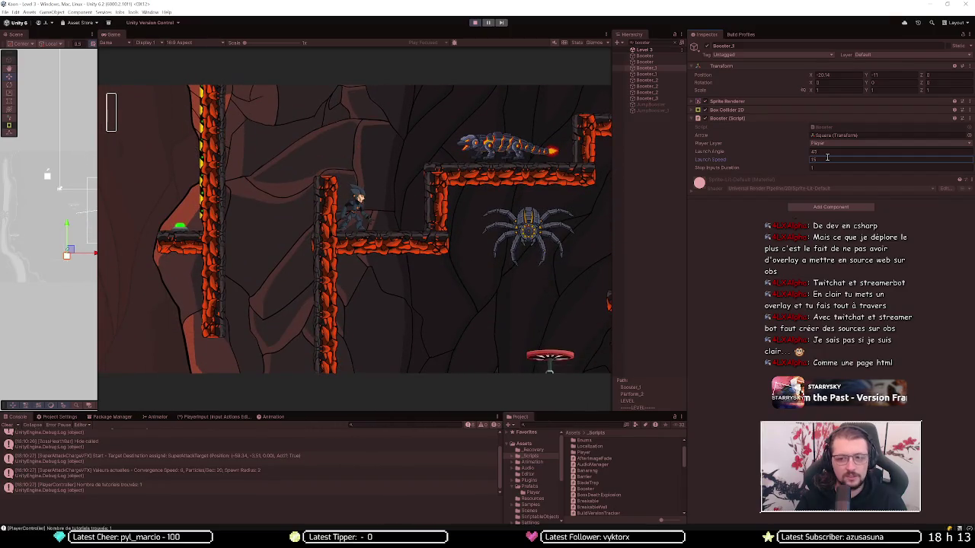
Step: Compare the launch settings of Booster_1 and both Booster_2 objects while the level runs
{"action": "left_click", "coordinate": [640, 74]}
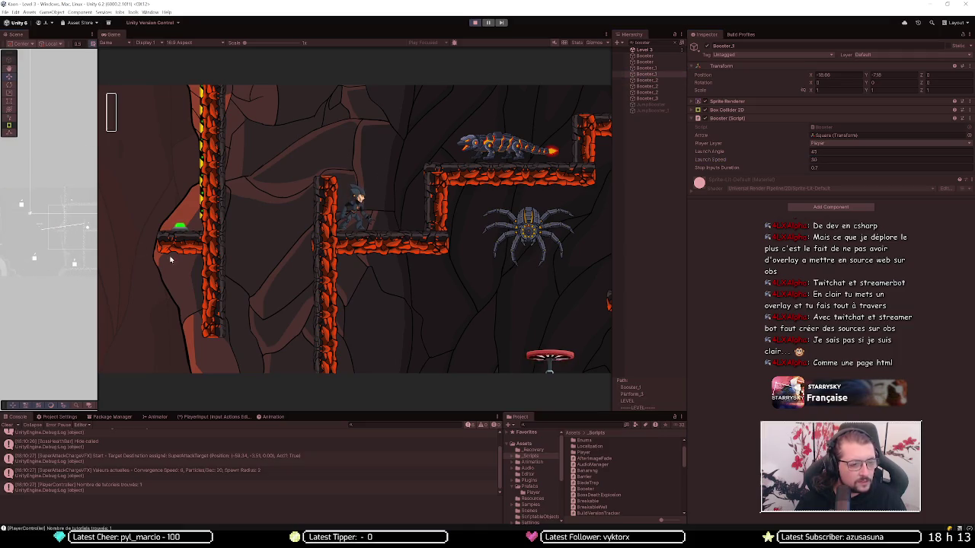
{"action": "left_click", "coordinate": [664, 79]}
{"action": "key", "text": "Down"}
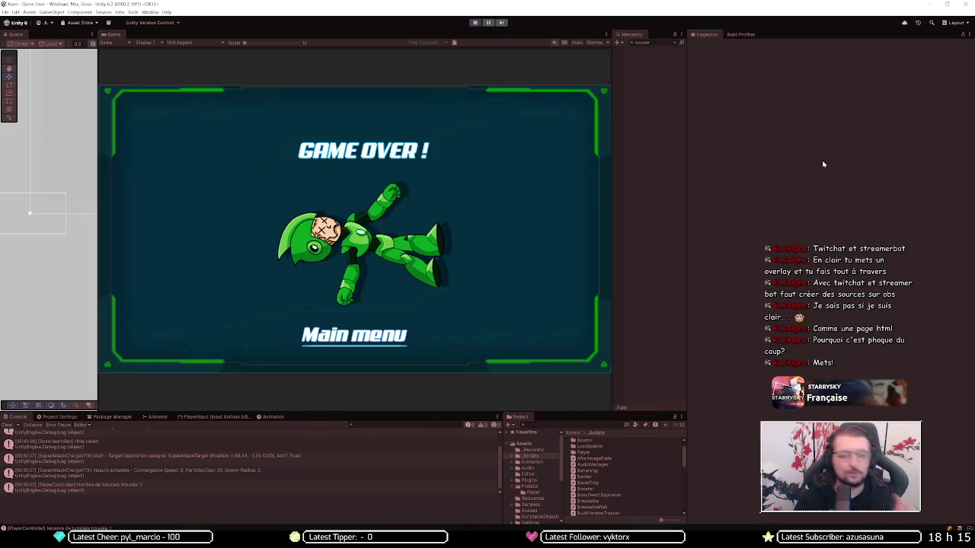
Step: Exit Play mode once the Game Over screen appears
{"action": "left_click", "coordinate": [474, 23]}
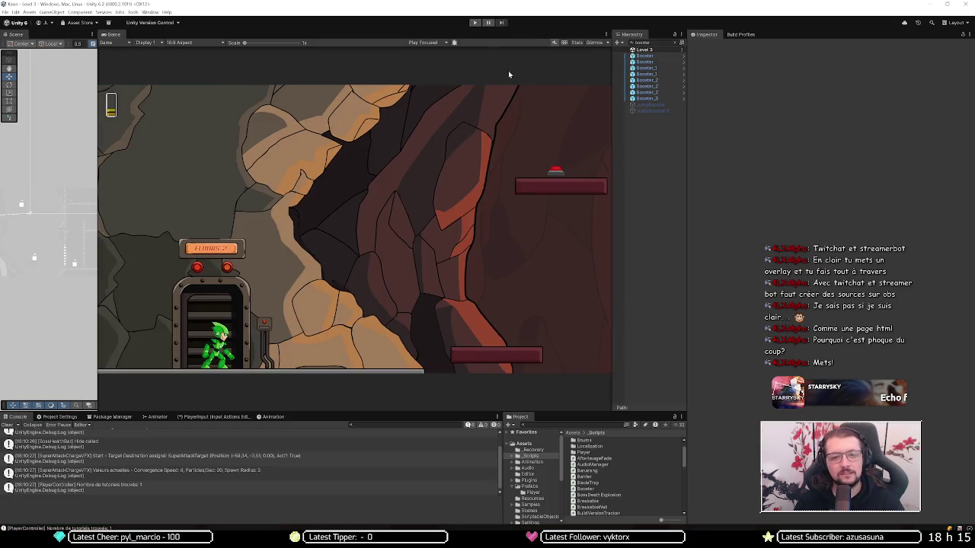
Step: Select Booster_1, widen the Scene view beside the Game view, and pan to the boosters area
{"action": "left_click", "coordinate": [646, 69]}
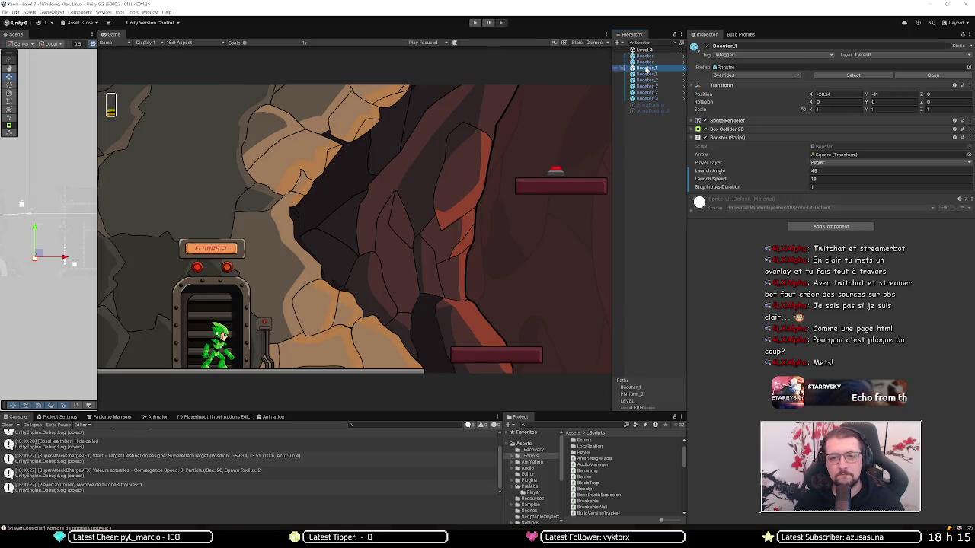
{"action": "scroll", "coordinate": [59, 280], "scroll_direction": "up", "scroll_amount": 3}
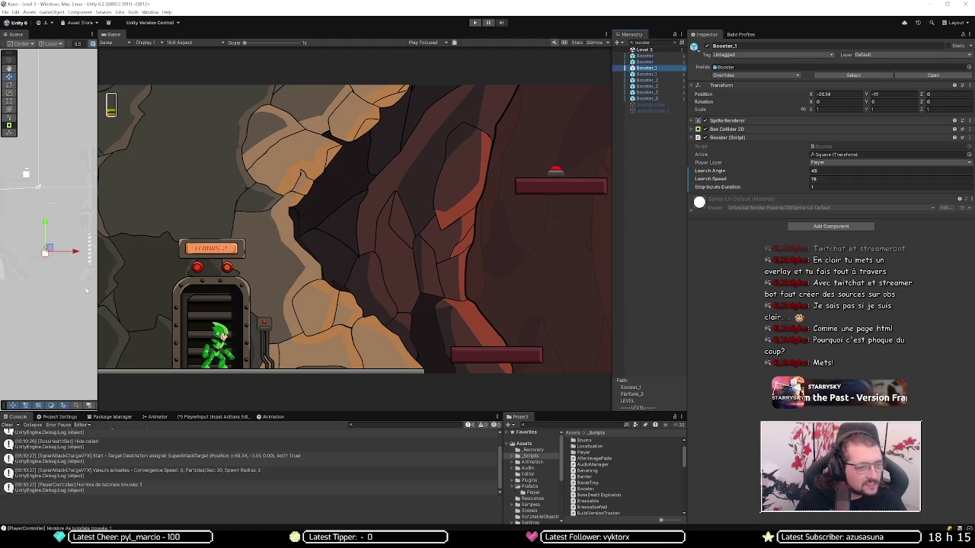
{"action": "left_click_drag", "start_coordinate": [97, 240], "coordinate": [387, 240]}
{"action": "mouse_move", "coordinate": [113, 302]}
{"action": "left_mouse_down"}
{"action": "mouse_move", "coordinate": [465, 322]}
{"action": "mouse_move", "coordinate": [781, 314]}
{"action": "mouse_move", "coordinate": [44, 218]}
{"action": "mouse_move", "coordinate": [665, 337]}
{"action": "mouse_move", "coordinate": [361, 332]}
{"action": "mouse_move", "coordinate": [113, 307]}
{"action": "left_mouse_up"}
{"action": "left_click", "coordinate": [830, 180]}
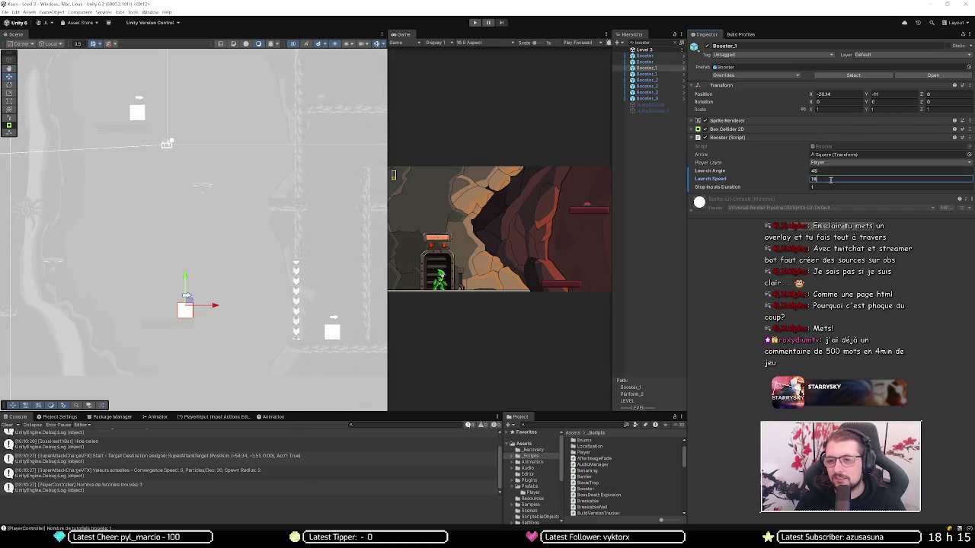
Step: Enter 15 as Booster_1's launch speed and change the upward Booster_2 from 30 to 28
{"action": "type", "text": "15"}
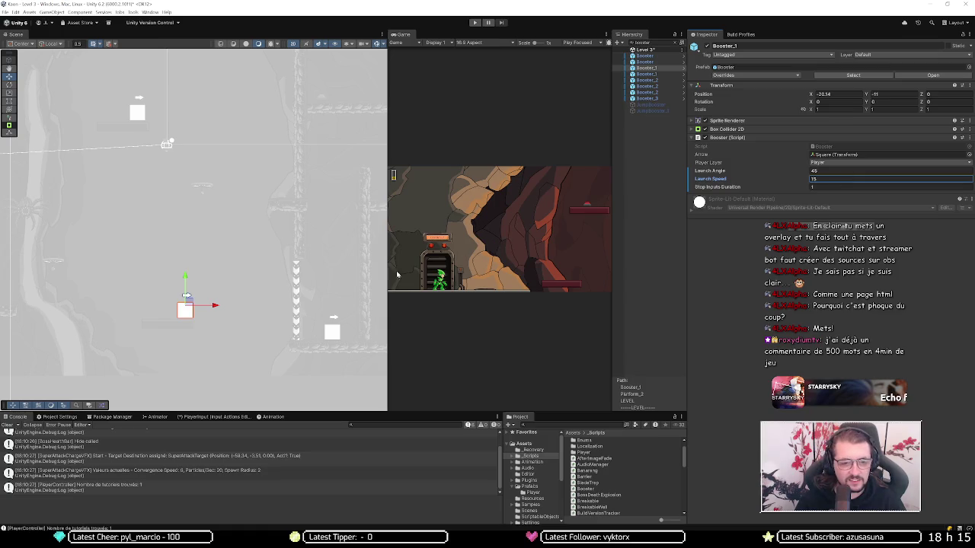
{"action": "left_click_drag", "start_coordinate": [305, 279], "coordinate": [193, 288]}
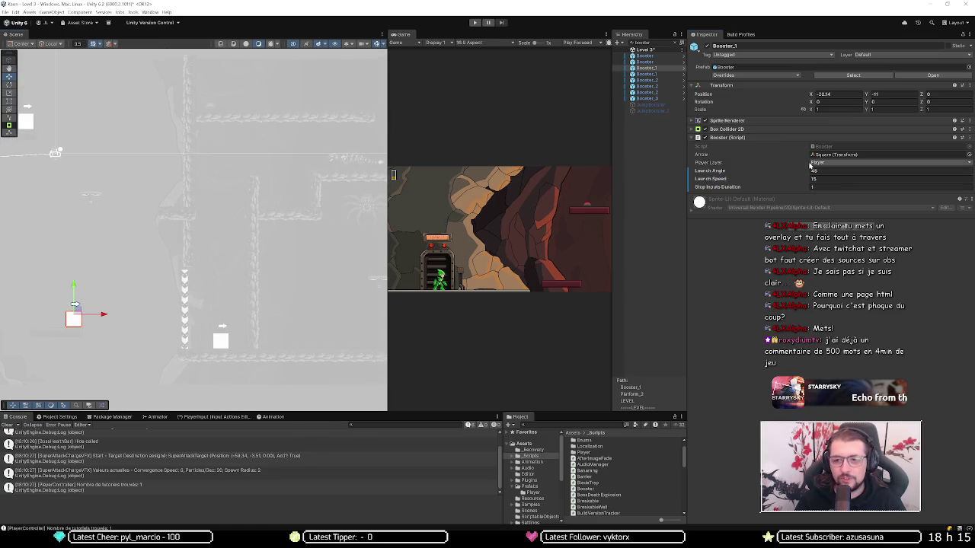
{"action": "left_click", "coordinate": [648, 80]}
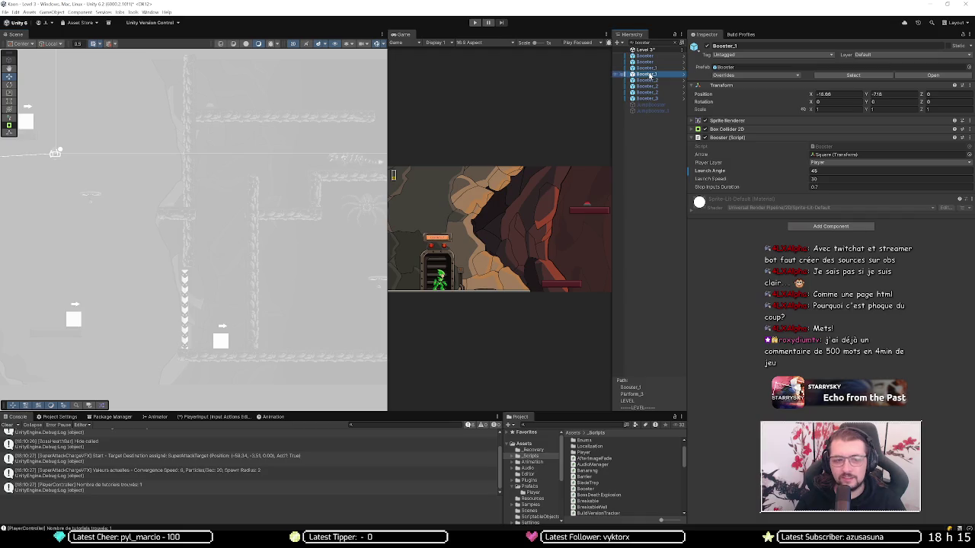
{"action": "left_click", "coordinate": [648, 86]}
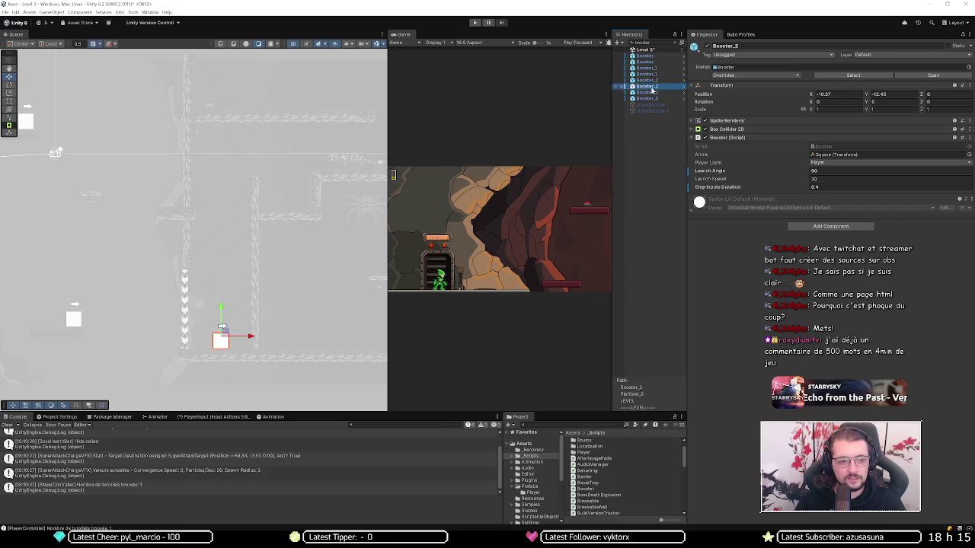
{"action": "left_click", "coordinate": [829, 179]}
{"action": "type", "text": "28"}
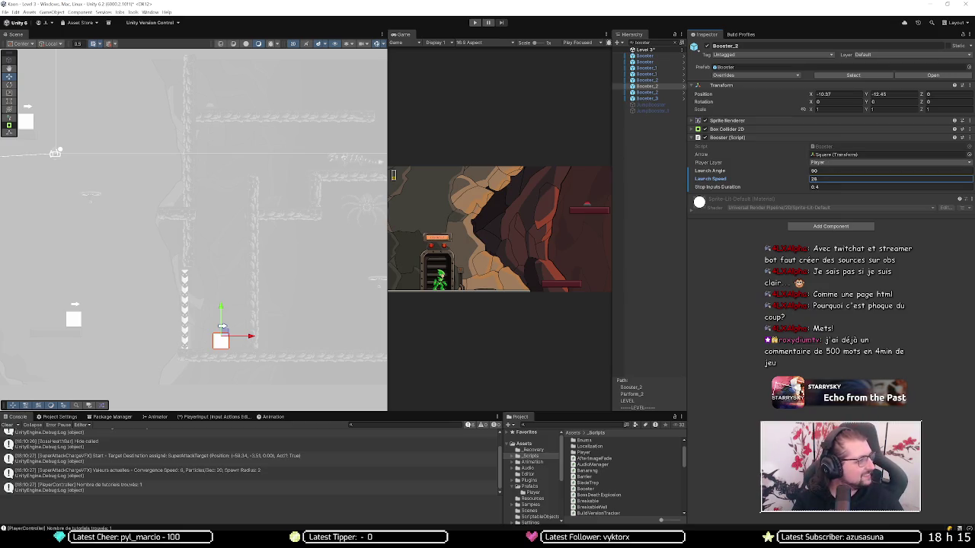
{"action": "key", "text": "Return"}
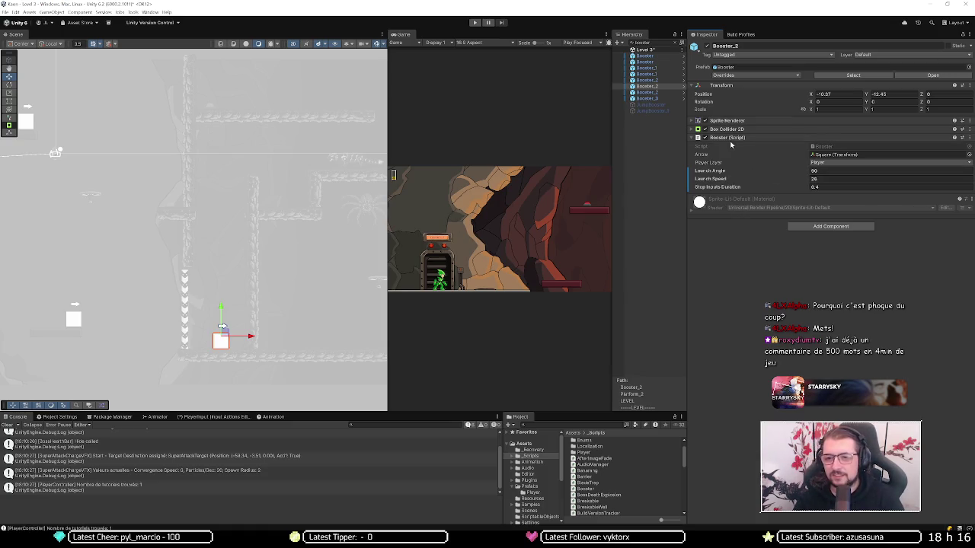
Step: Open Booster.cs from the Booster (Script) component in the Inspector
{"action": "left_click", "coordinate": [832, 150]}
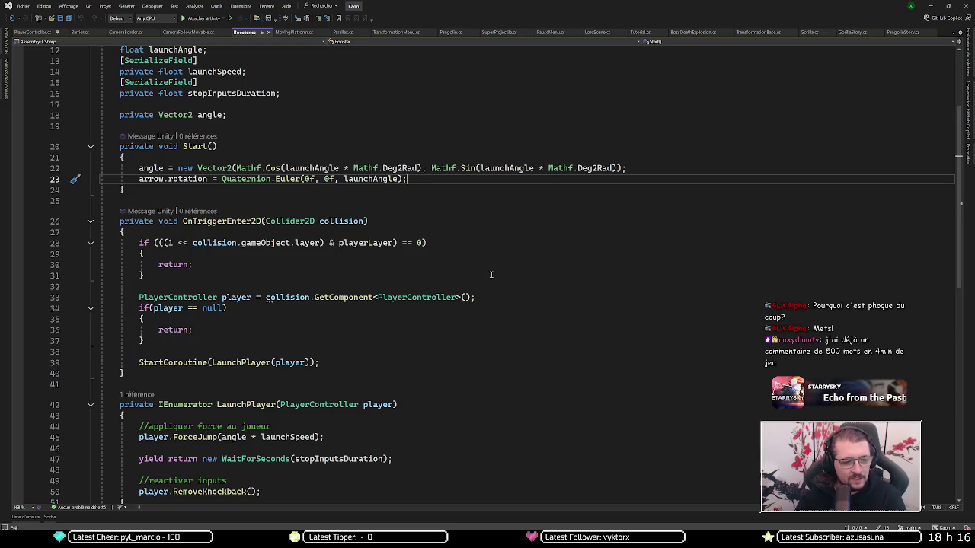
Step: Follow the ForceJump call on Booster.cs line 45 to its definition in PlayerController.cs
{"action": "scroll", "coordinate": [331, 343], "scroll_direction": "down", "scroll_amount": 6}
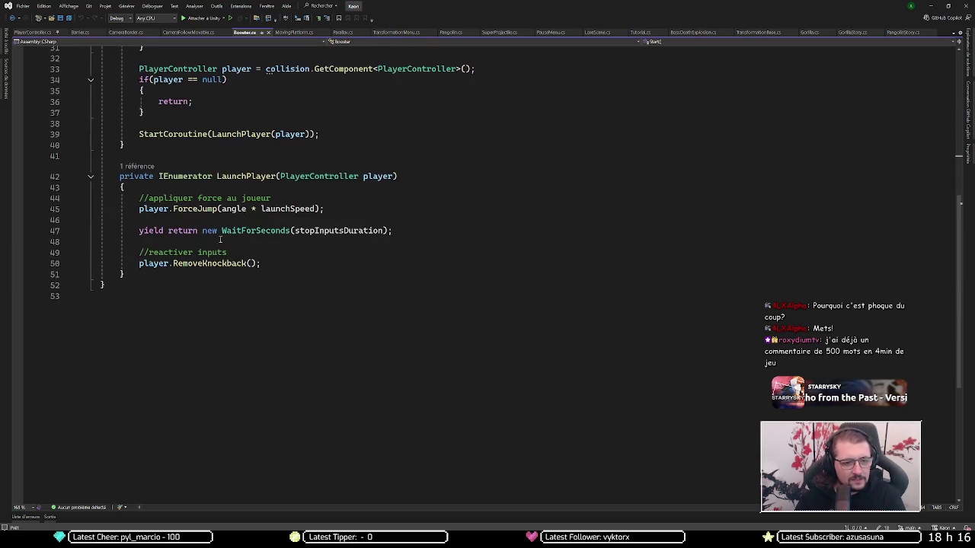
{"action": "left_click", "coordinate": [207, 211]}
{"action": "left_click", "coordinate": [198, 264]}
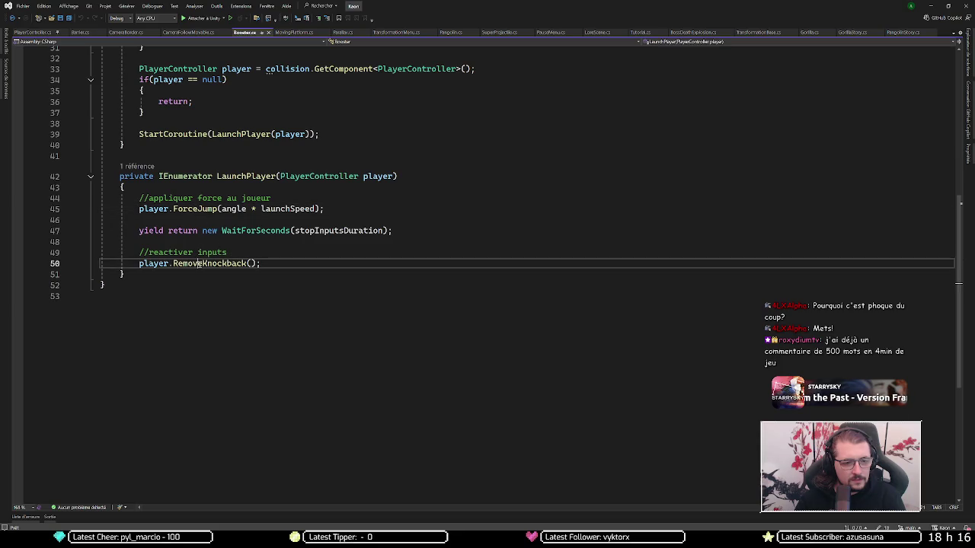
{"action": "scroll", "coordinate": [228, 254], "scroll_direction": "up", "scroll_amount": 6}
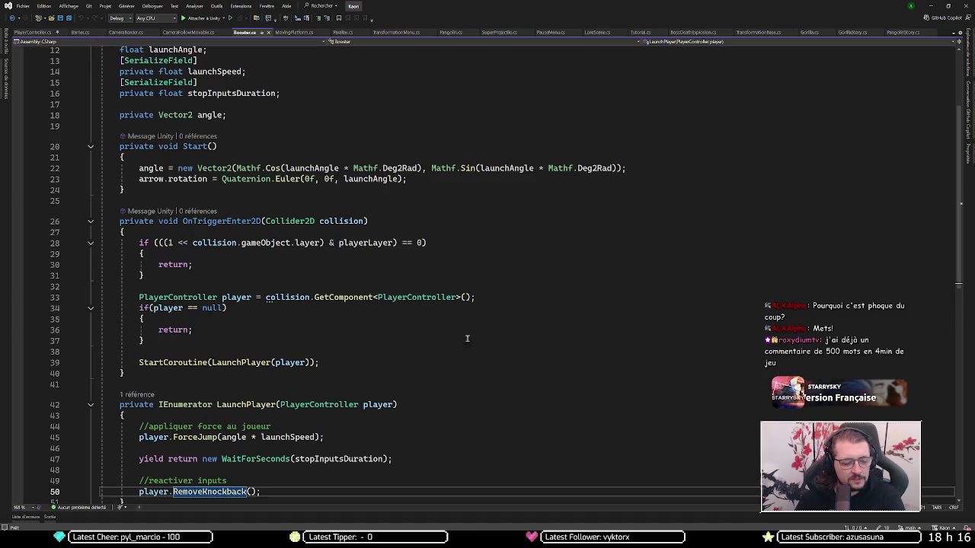
{"action": "scroll", "coordinate": [349, 366], "scroll_direction": "down", "scroll_amount": 3}
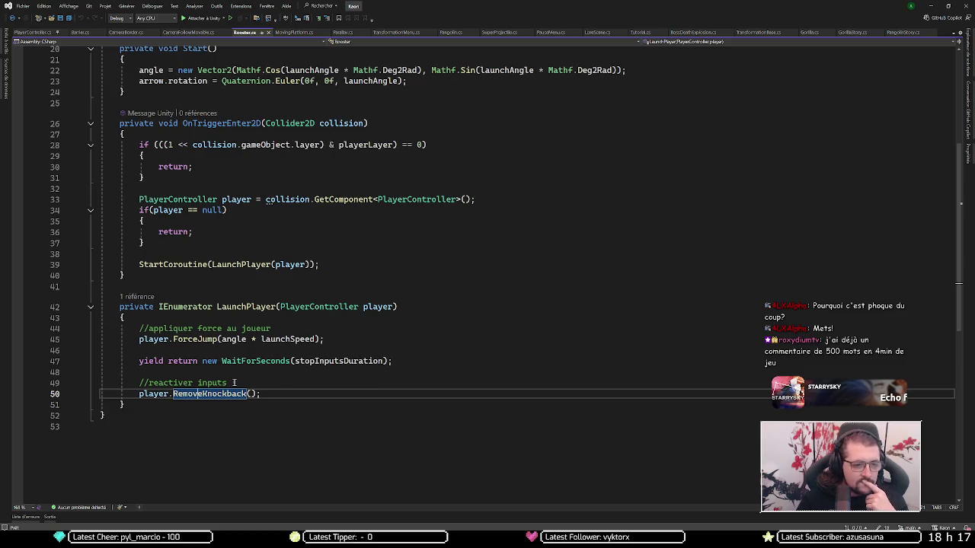
{"action": "scroll", "coordinate": [287, 335], "scroll_direction": "up", "scroll_amount": 2}
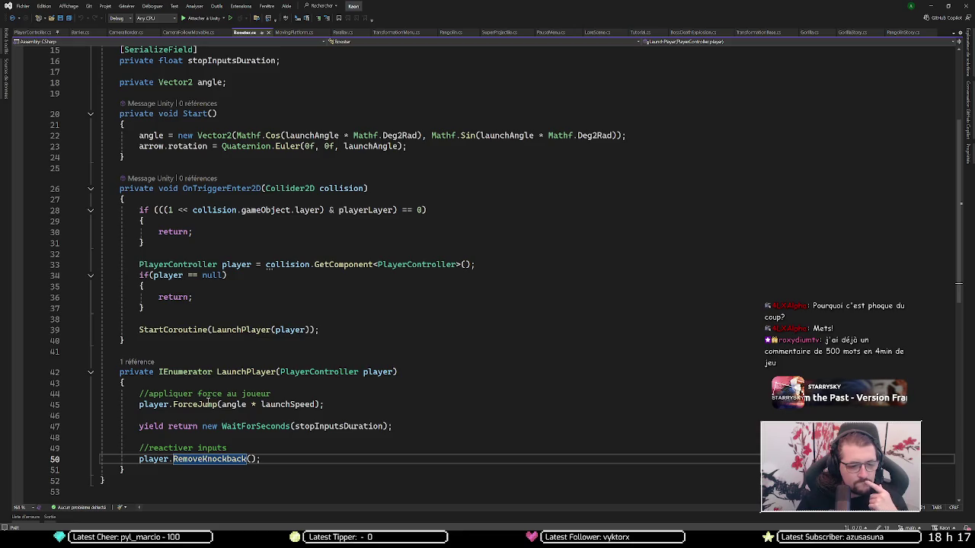
{"action": "left_click", "coordinate": [190, 405]}
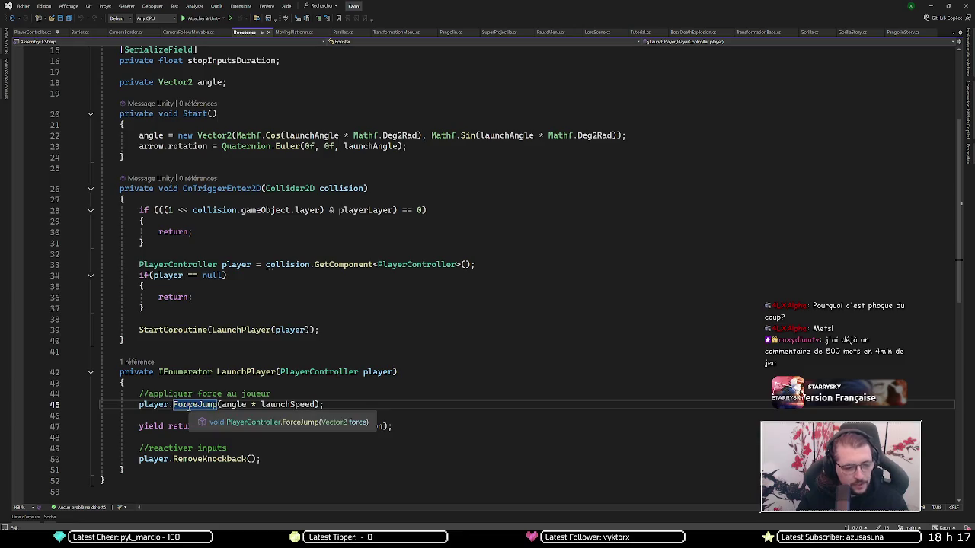
{"action": "left_click", "coordinate": [189, 406], "text": "ctrl"}
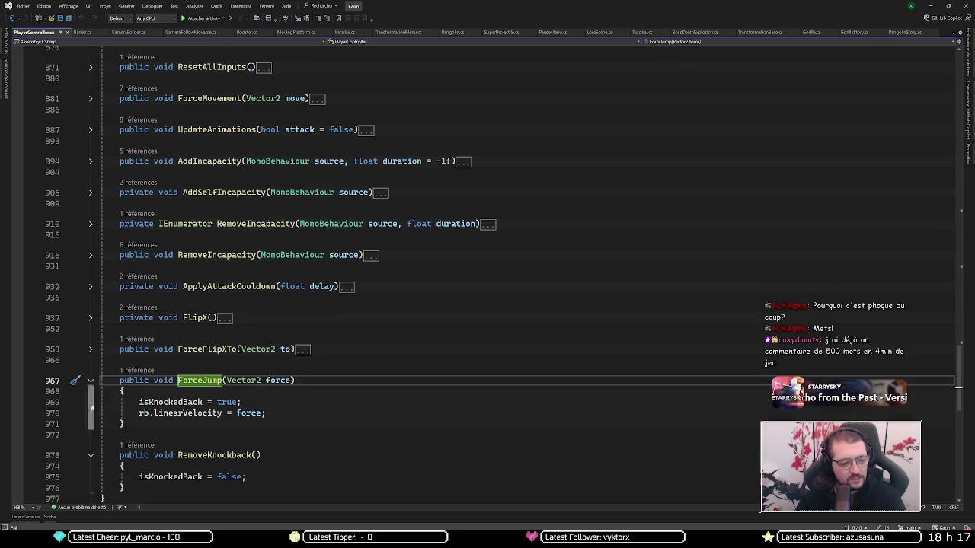
{"action": "key", "text": "ctrl+minus"}
{"action": "key", "text": "F12"}
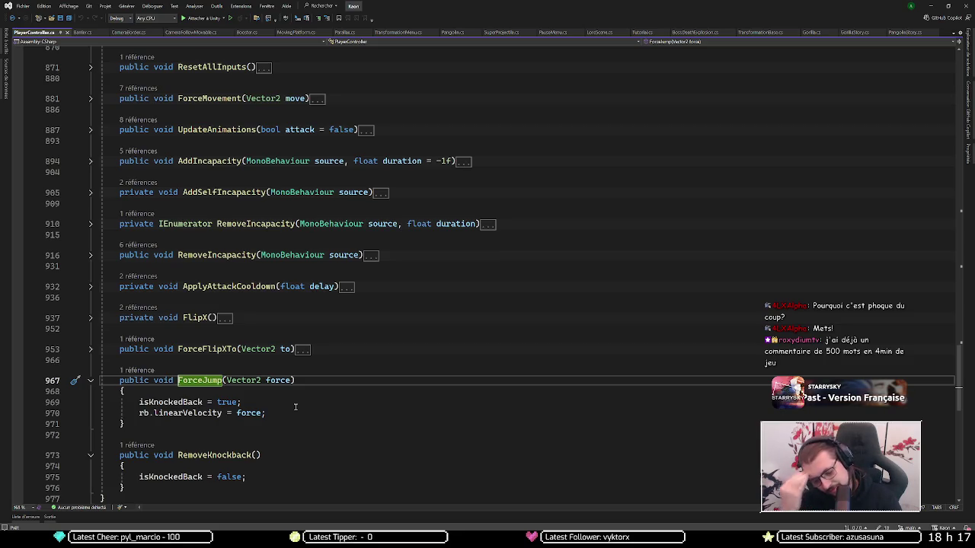
{"action": "key", "text": "XF86AudioLowerVolume"}
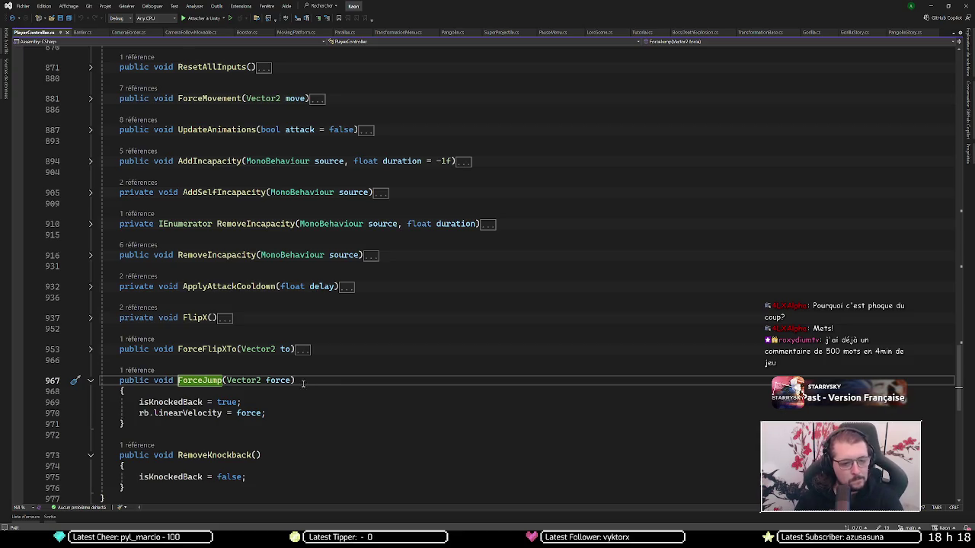
Step: Expand the MONOBEHAVIOUR region in PlayerController.cs, briefly peeking into OnTriggerEnter2D
{"action": "scroll", "coordinate": [223, 342], "scroll_direction": "up", "scroll_amount": 8}
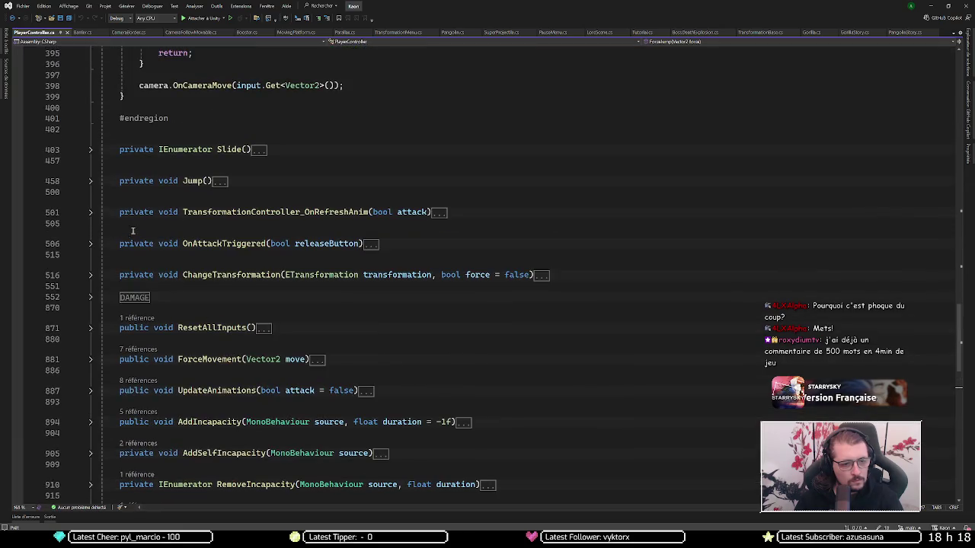
{"action": "scroll", "coordinate": [134, 221], "scroll_direction": "up", "scroll_amount": 10}
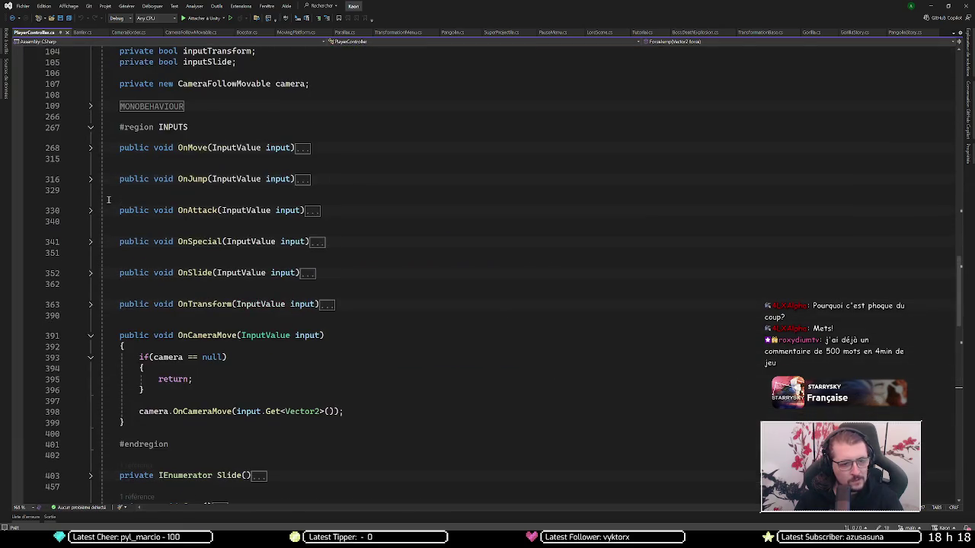
{"action": "scroll", "coordinate": [108, 254], "scroll_direction": "up", "scroll_amount": 7}
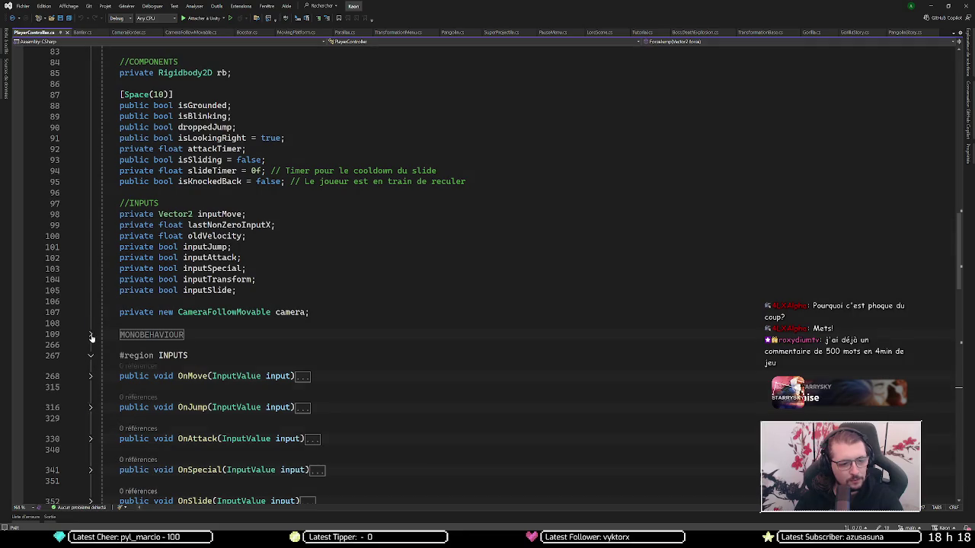
{"action": "left_click", "coordinate": [90, 333]}
{"action": "scroll", "coordinate": [129, 288], "scroll_direction": "down", "scroll_amount": 4}
{"action": "scroll", "coordinate": [129, 288], "scroll_direction": "down", "scroll_amount": 4}
{"action": "scroll", "coordinate": [92, 303], "scroll_direction": "down", "scroll_amount": 5}
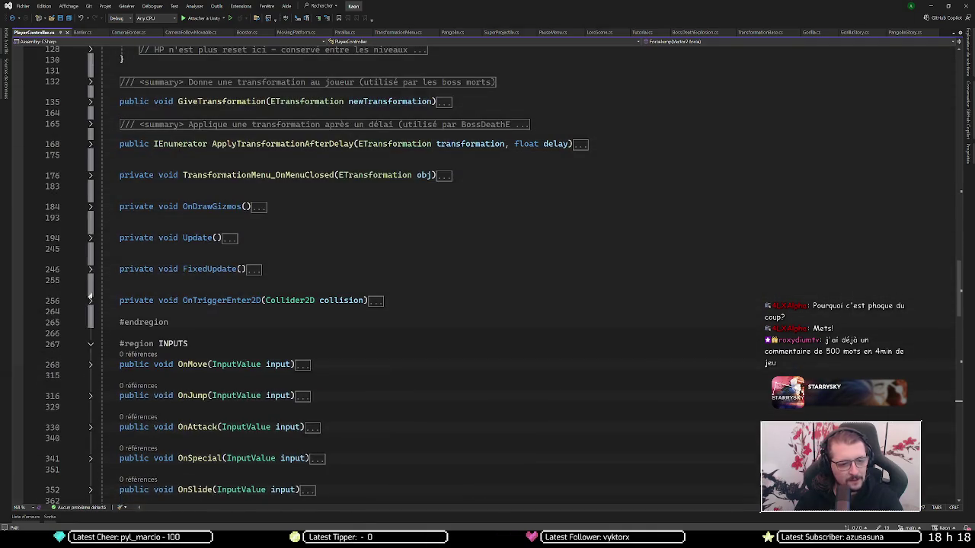
{"action": "left_click", "coordinate": [91, 302]}
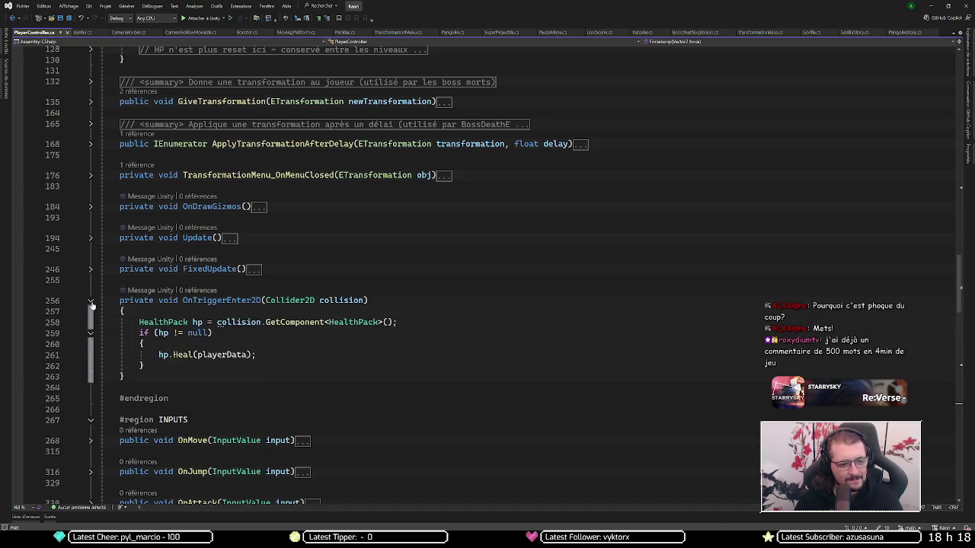
{"action": "left_click", "coordinate": [90, 301]}
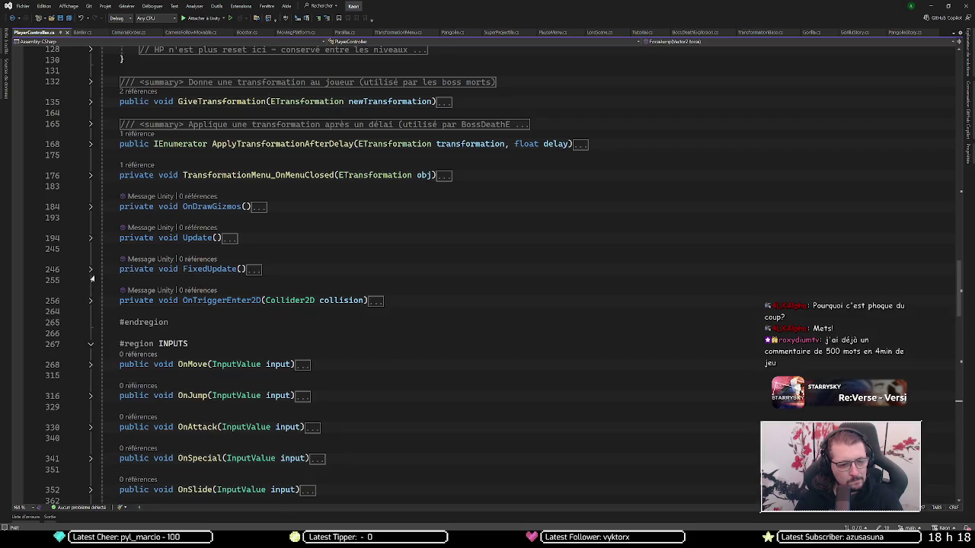
Step: Expand FixedUpdate and select linearVelocityX on line 251
{"action": "left_click", "coordinate": [90, 269]}
{"action": "left_click", "coordinate": [169, 292]}
{"action": "left_click", "coordinate": [226, 301]}
{"action": "left_click", "coordinate": [193, 323]}
{"action": "double_click", "coordinate": [193, 323]}
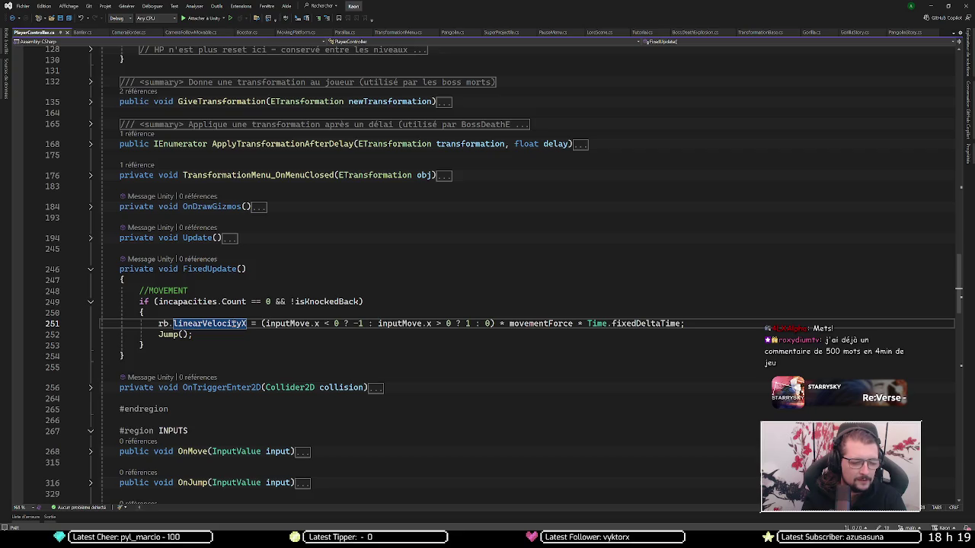
Step: List all 14 linearVelocityX references and check the EnemyAIStay.cs line 21 and line 251 usages
{"action": "key", "text": "shift+F12"}
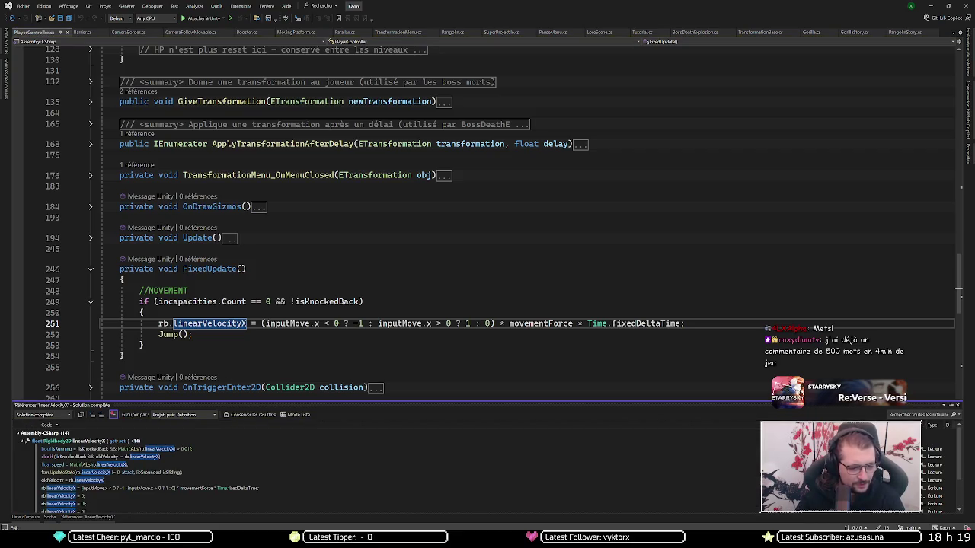
{"action": "double_click", "coordinate": [248, 496]}
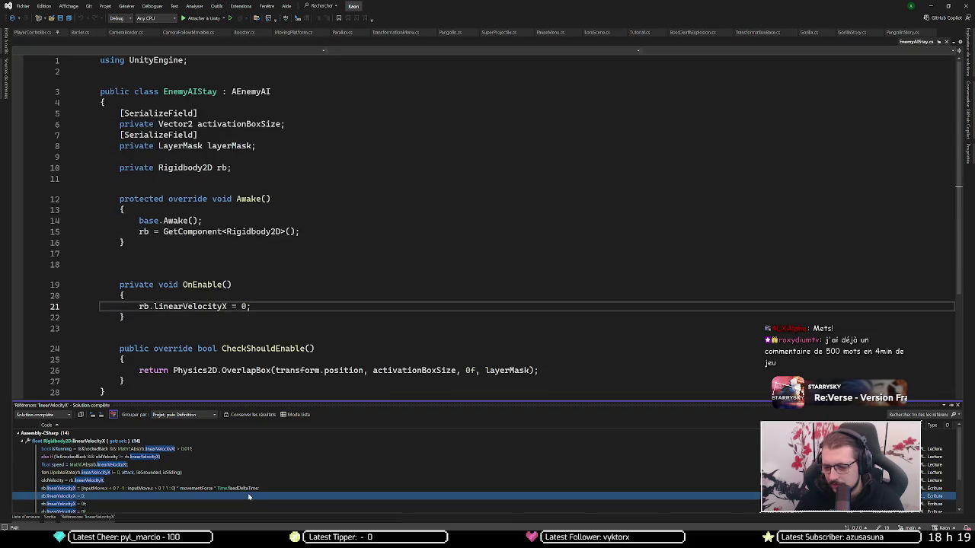
{"action": "double_click", "coordinate": [250, 489]}
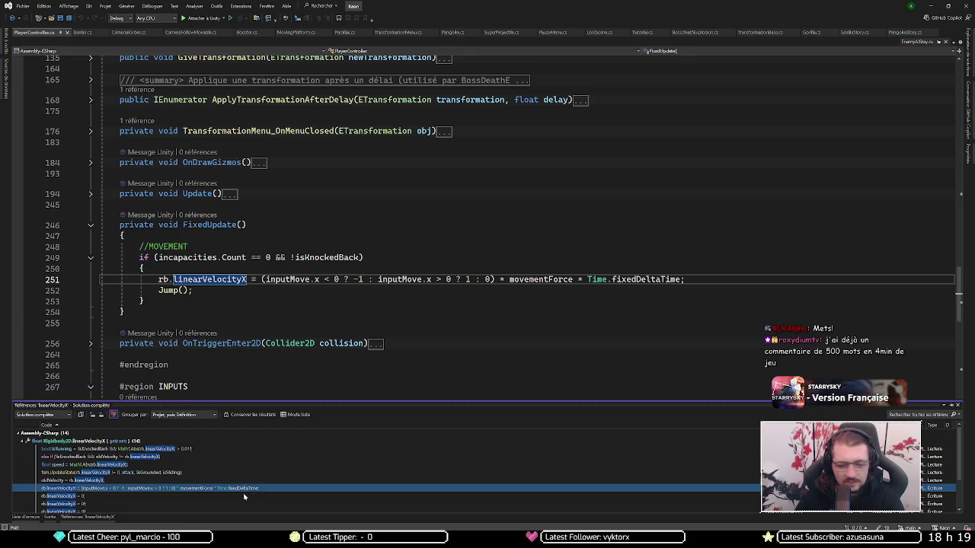
{"action": "double_click", "coordinate": [244, 495]}
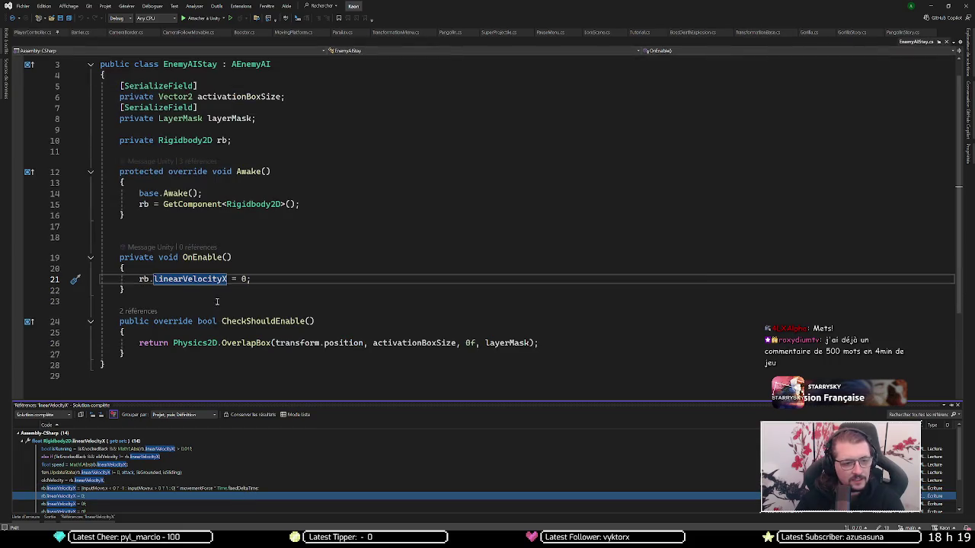
{"action": "mouse_move", "coordinate": [214, 256]}
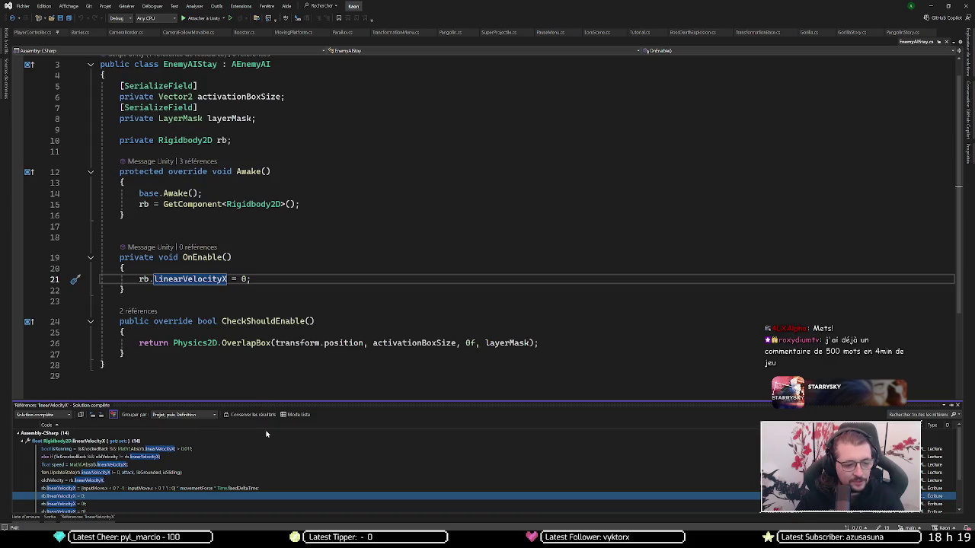
{"action": "scroll", "coordinate": [327, 495], "scroll_direction": "down", "scroll_amount": 2}
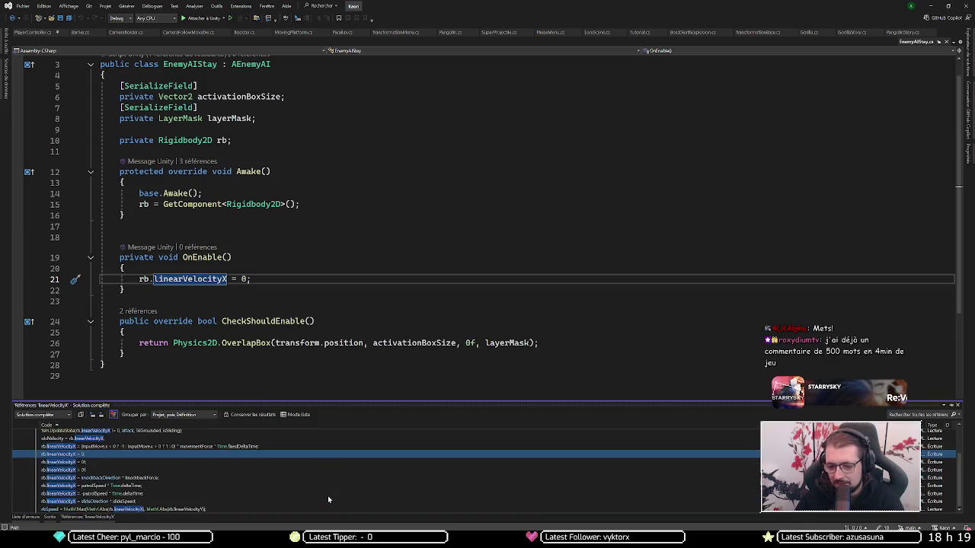
Step: Step from the slide usage on line 438 to the knockback reset on line 782
{"action": "double_click", "coordinate": [929, 462]}
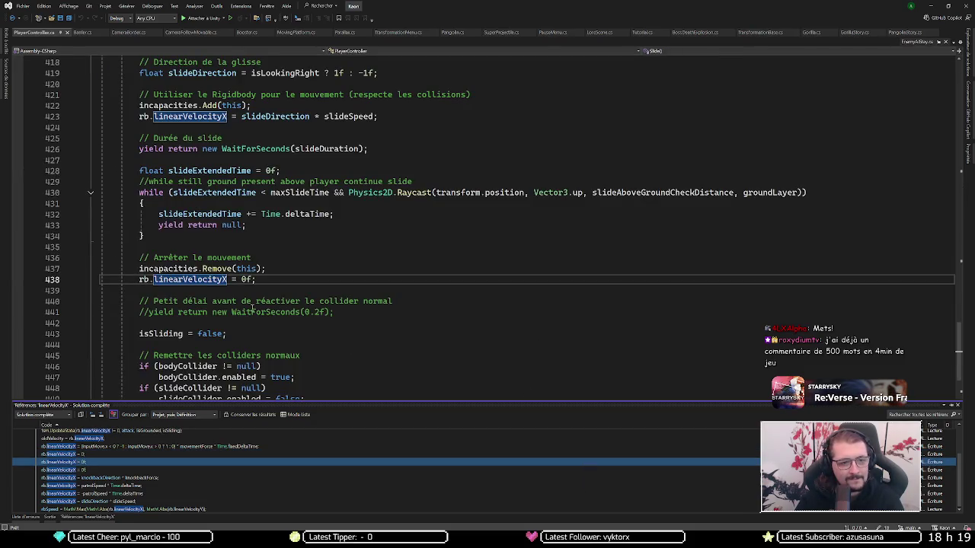
{"action": "scroll", "coordinate": [254, 280], "scroll_direction": "up", "scroll_amount": 9}
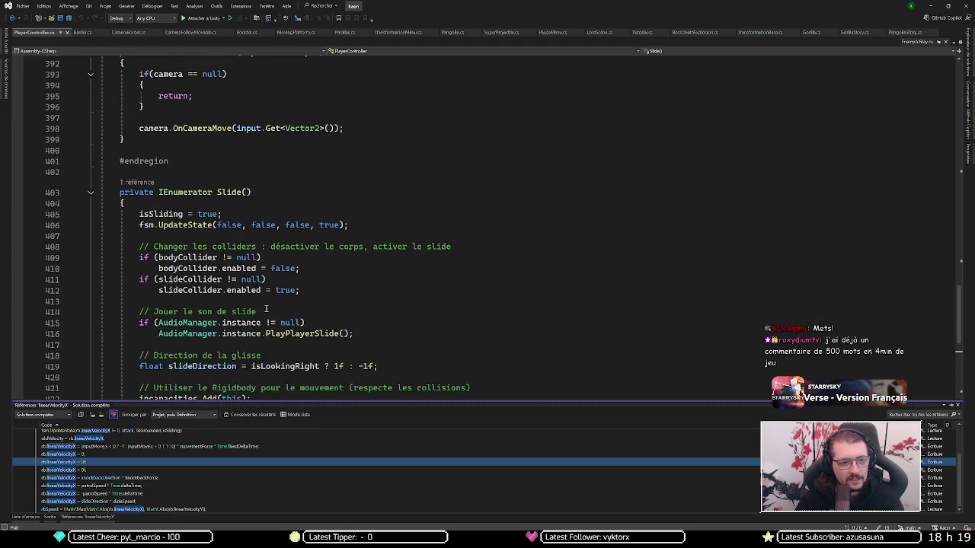
{"action": "scroll", "coordinate": [241, 185], "scroll_direction": "down", "scroll_amount": 10}
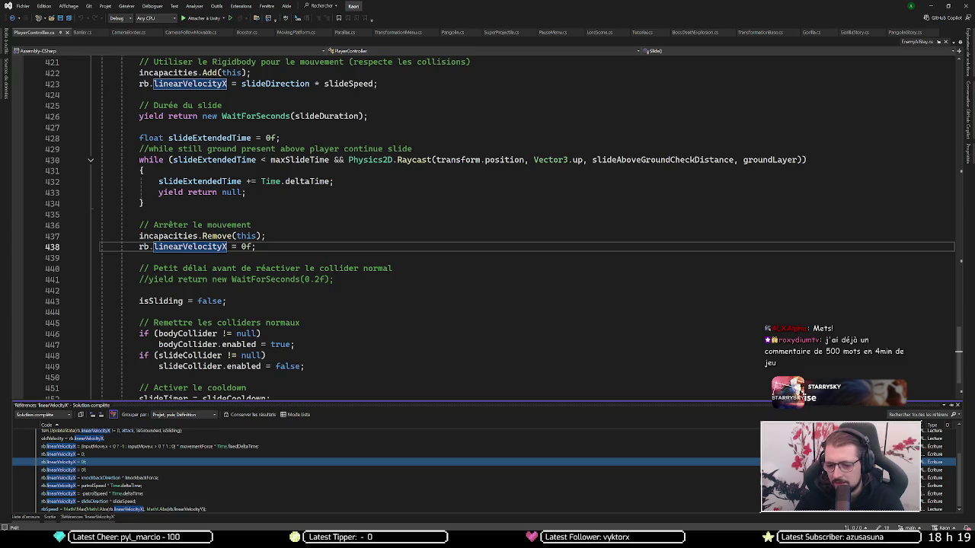
{"action": "key", "text": "F8"}
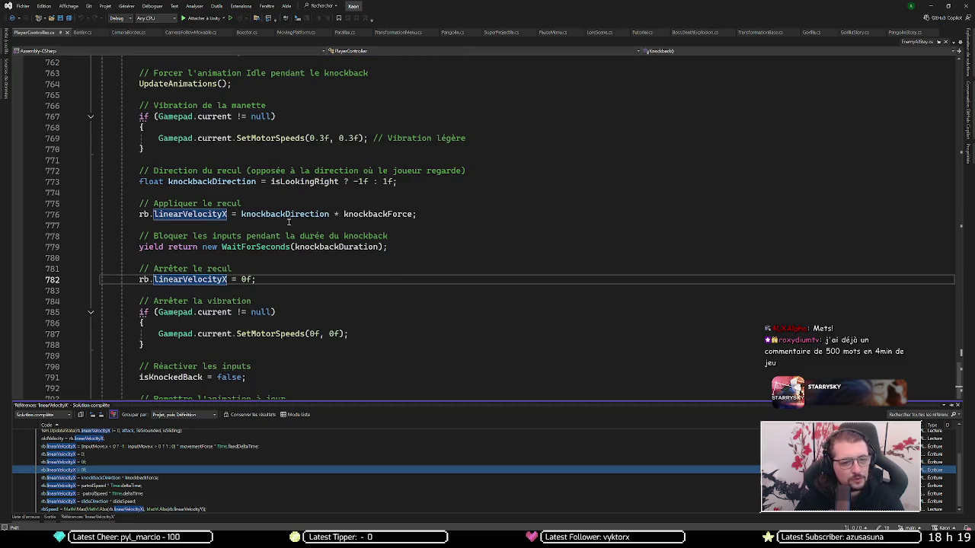
{"action": "scroll", "coordinate": [343, 251], "scroll_direction": "up", "scroll_amount": 3}
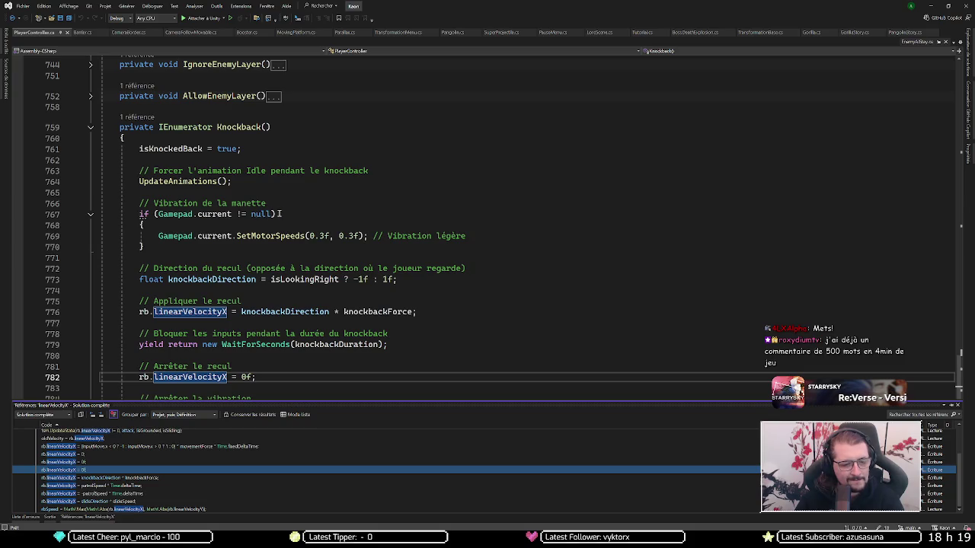
{"action": "scroll", "coordinate": [285, 212], "scroll_direction": "down", "scroll_amount": 3}
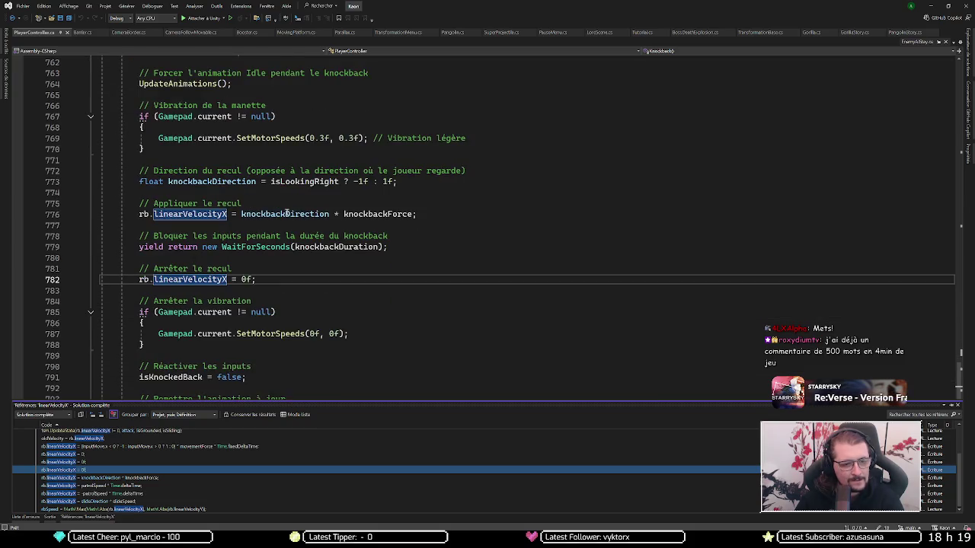
{"action": "scroll", "coordinate": [289, 214], "scroll_direction": "down", "scroll_amount": 1}
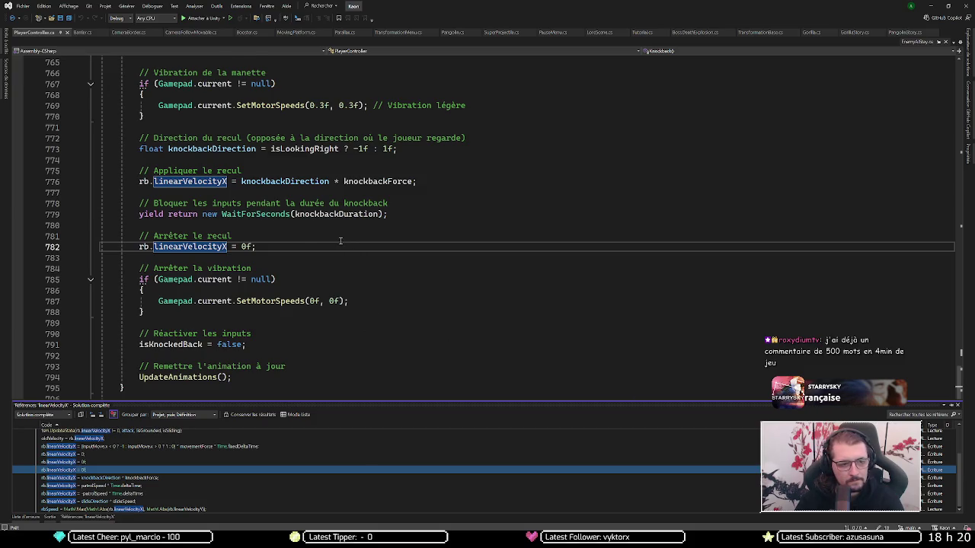
{"action": "scroll", "coordinate": [340, 240], "scroll_direction": "up", "scroll_amount": 1}
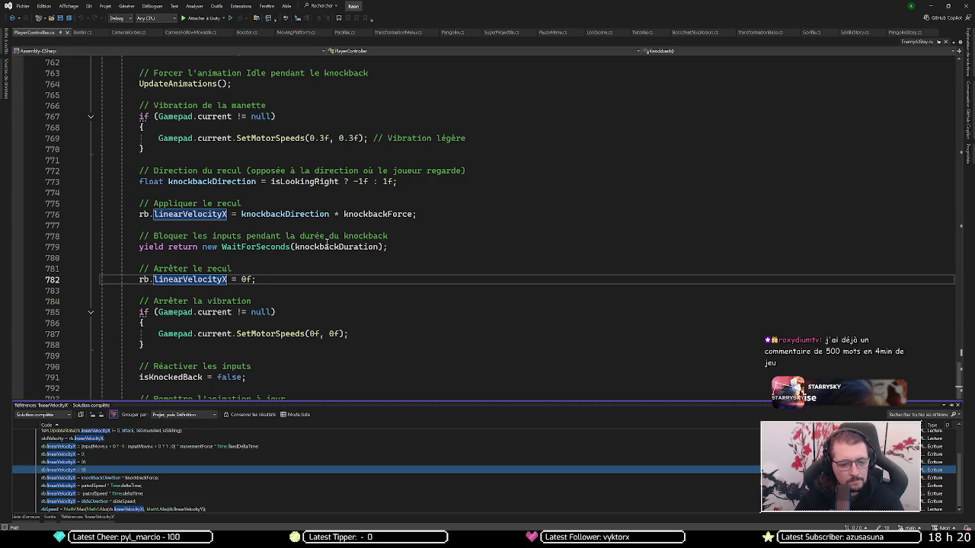
{"action": "mouse_move", "coordinate": [189, 284]}
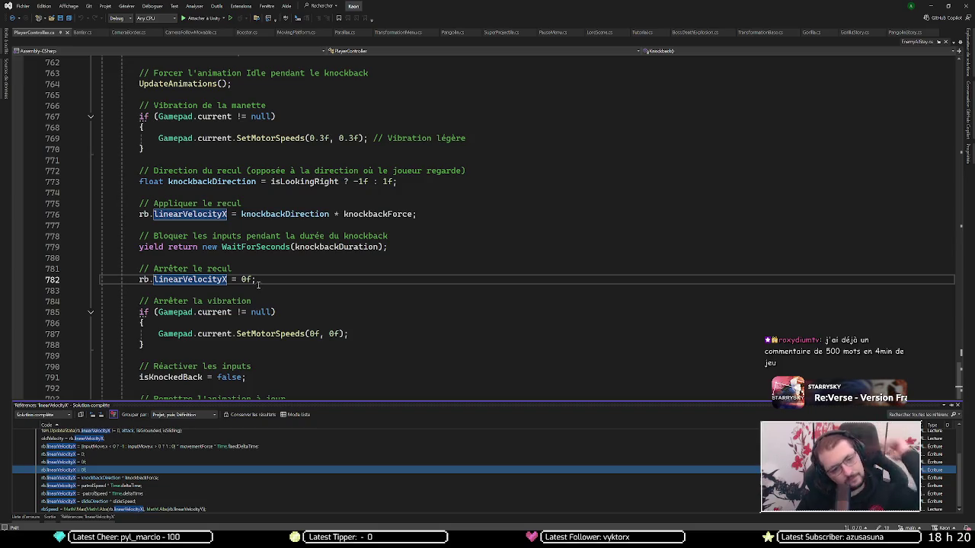
{"action": "scroll", "coordinate": [258, 285], "scroll_direction": "down", "scroll_amount": 3}
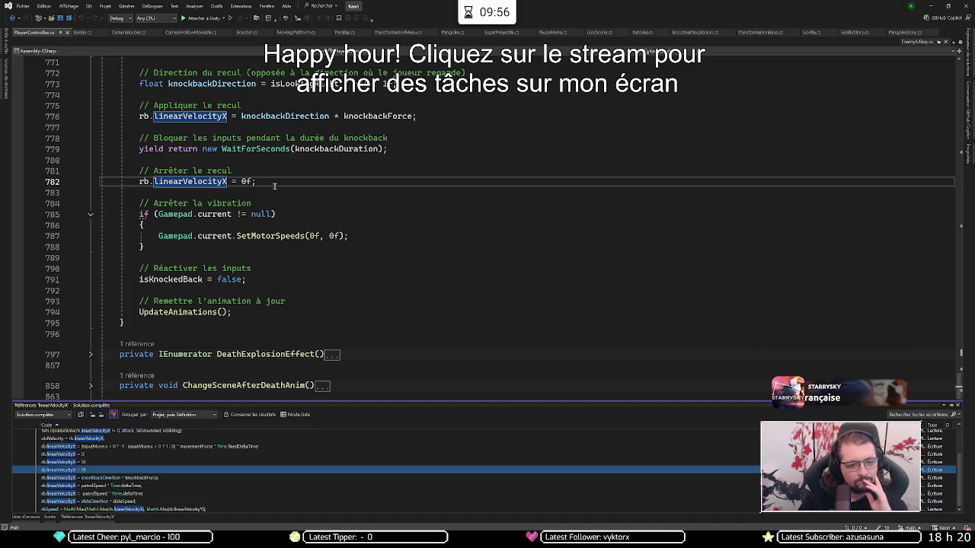
Step: Comment out line 782's linearVelocityX = 0f reset, then jump to the knockbackForce assignment on line 776
{"action": "left_click", "coordinate": [275, 181]}
{"action": "key", "text": "shift+Escape"}
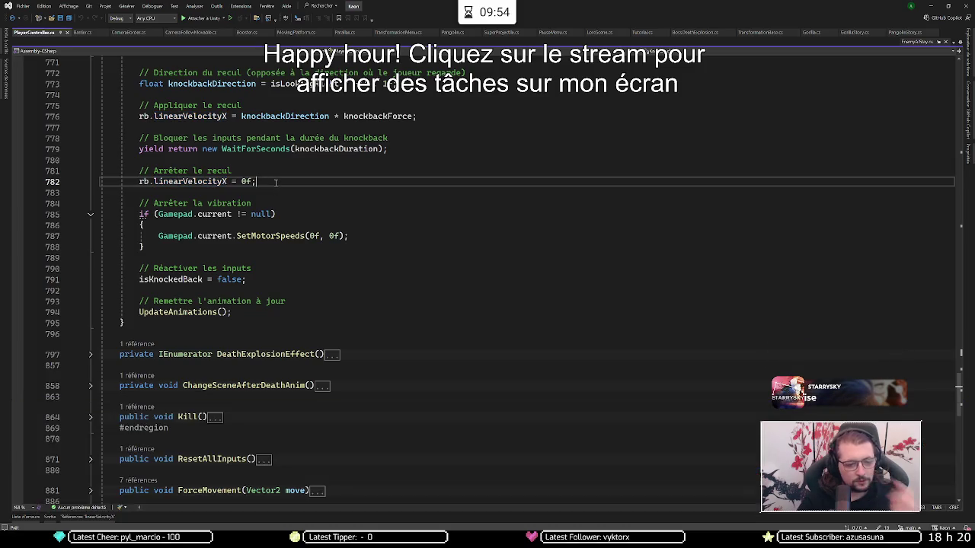
{"action": "key", "text": "ctrl+k"}
{"action": "key", "text": "ctrl+c"}
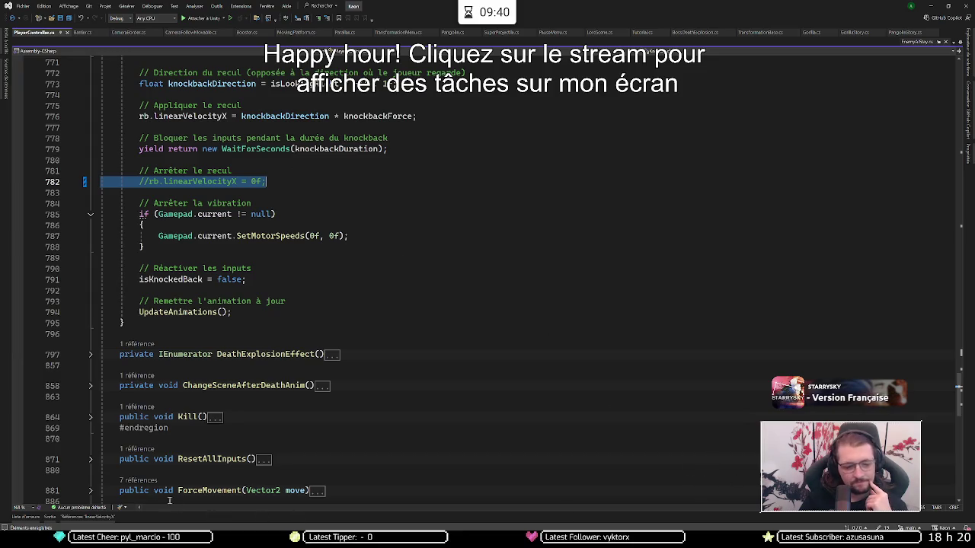
{"action": "left_click", "coordinate": [85, 516]}
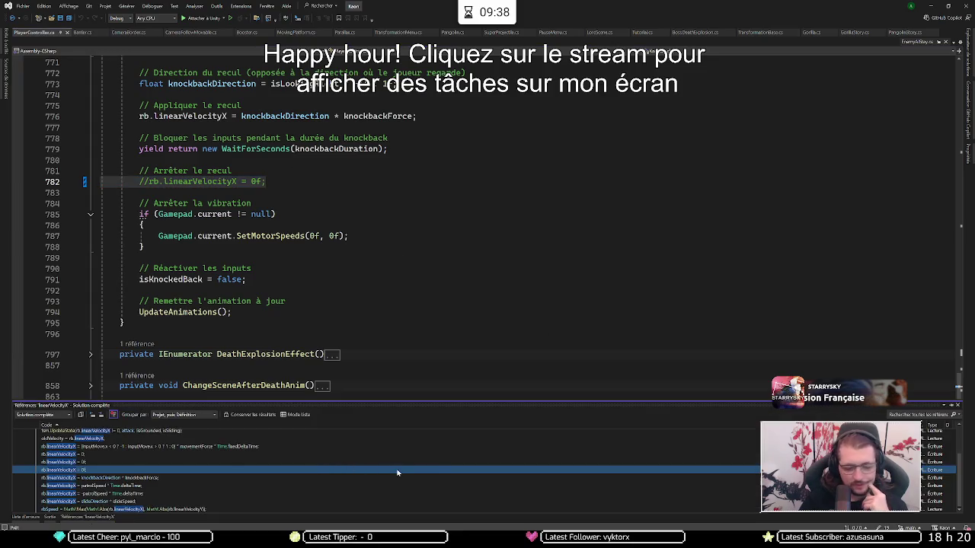
{"action": "left_click", "coordinate": [938, 479]}
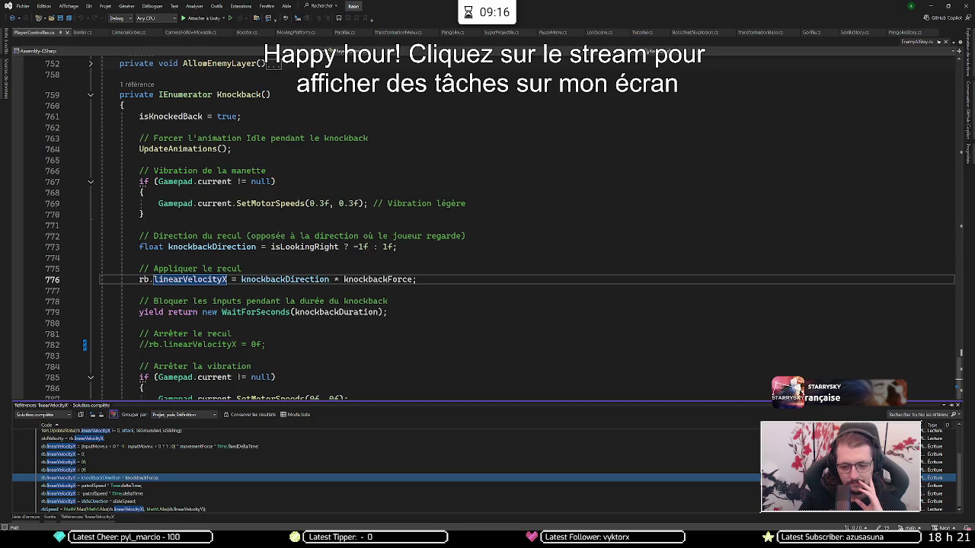
Step: Review the slide's linearVelocityX assignment, then look over Barrier.cs
{"action": "left_click", "coordinate": [87, 501]}
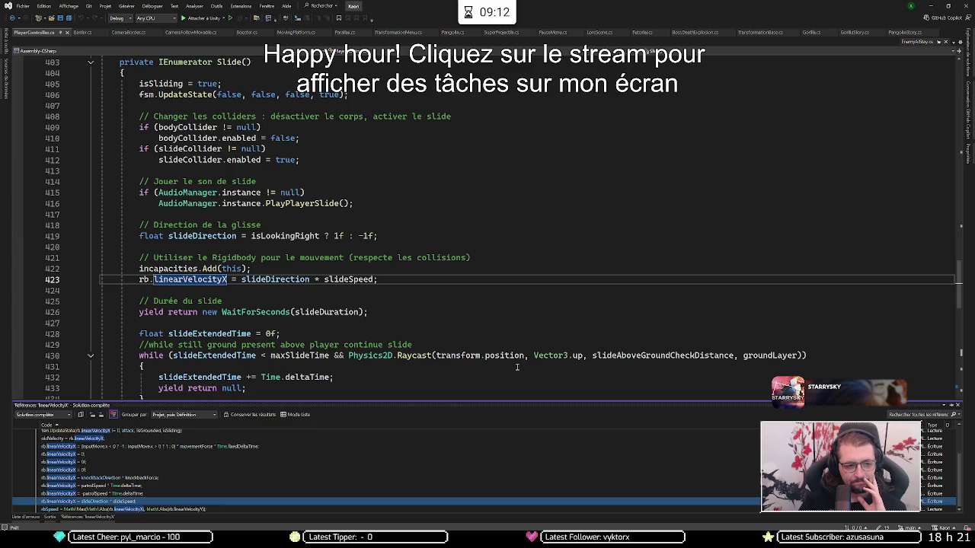
{"action": "mouse_move", "coordinate": [510, 361]}
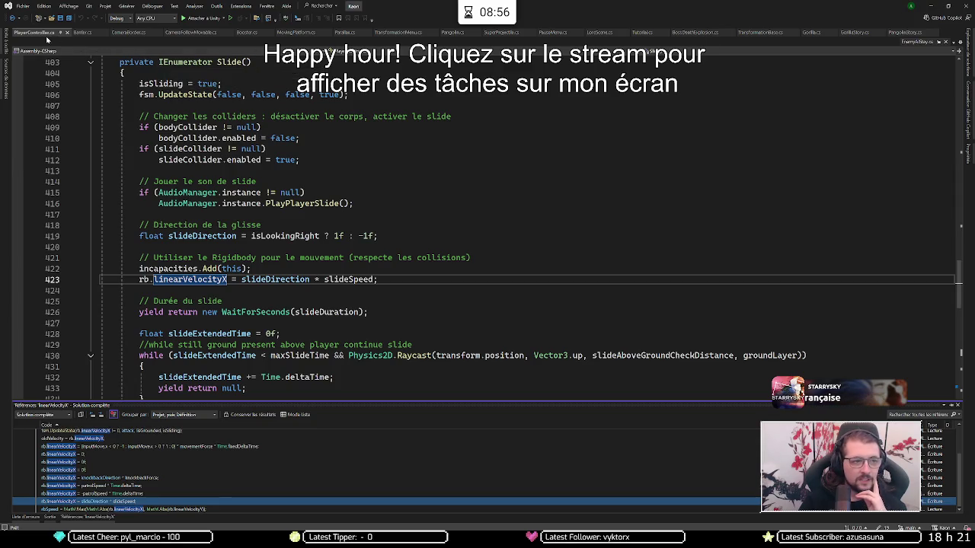
{"action": "left_click", "coordinate": [81, 32]}
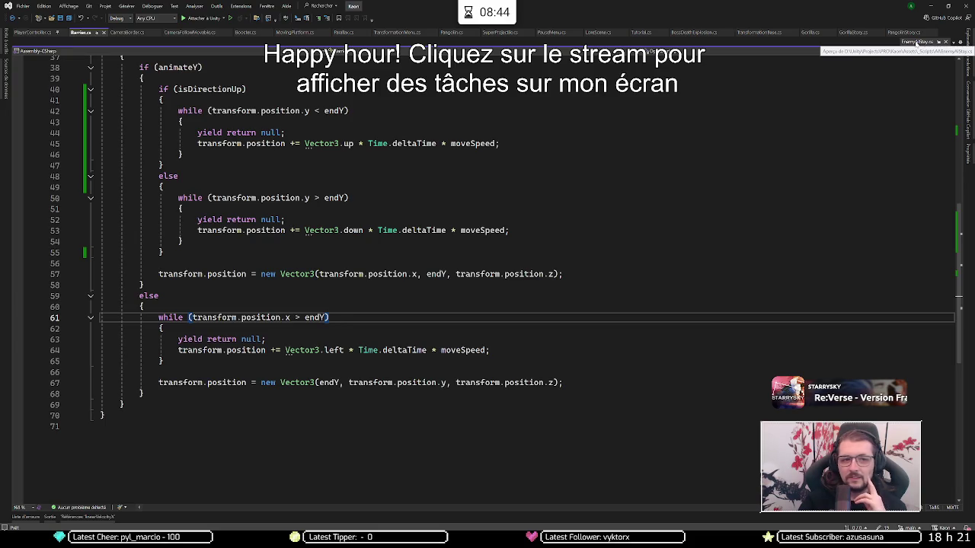
Step: In Booster.cs, follow LaunchPlayer's ForceJump call on line 45 to its definition
{"action": "left_click", "coordinate": [245, 32]}
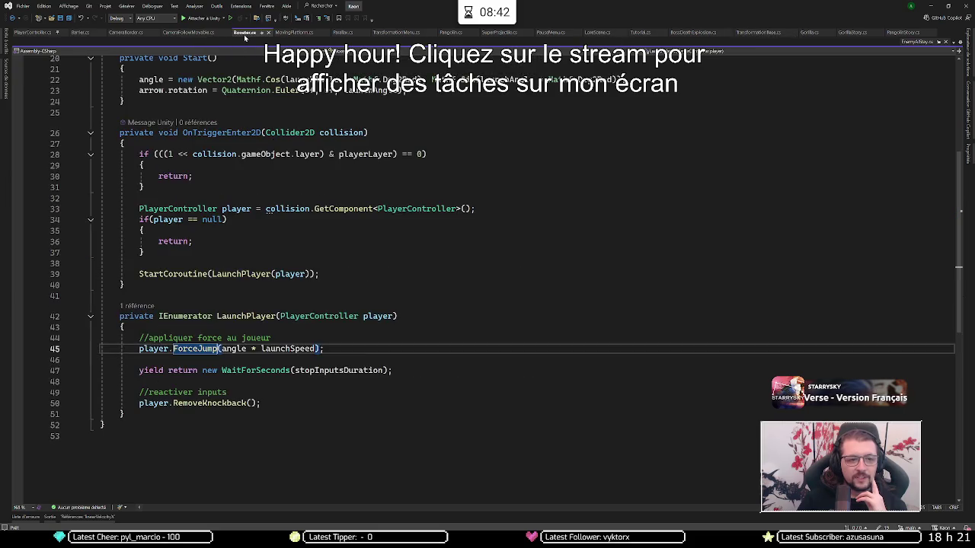
{"action": "left_click", "coordinate": [334, 355]}
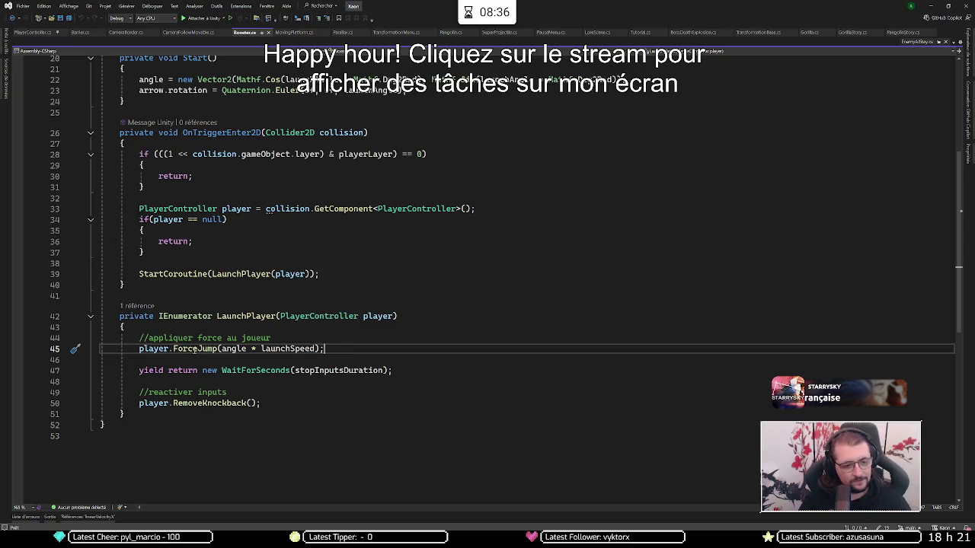
{"action": "left_click", "coordinate": [195, 348], "text": "ctrl"}
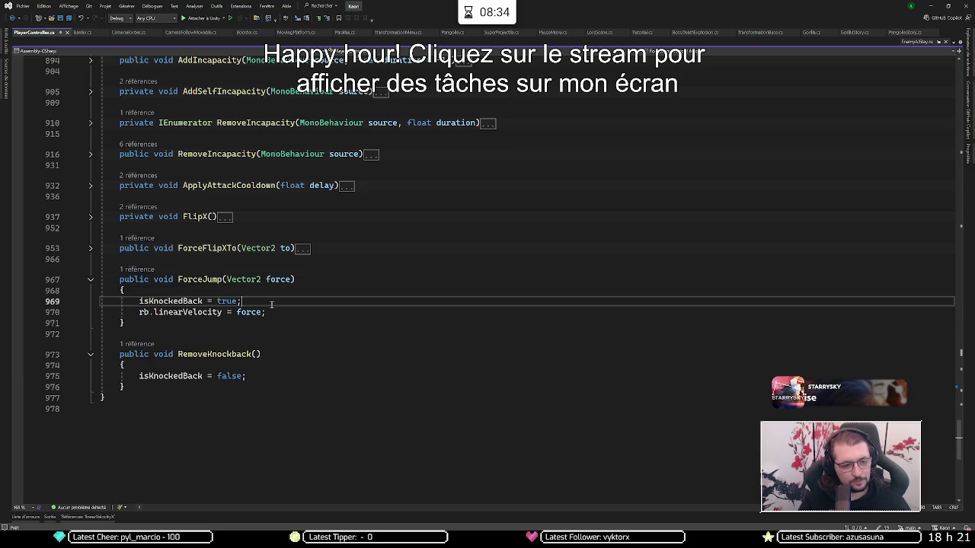
Step: Comment out the isKnockedBack = true line inside ForceJump
{"action": "key", "text": "shift+Home"}
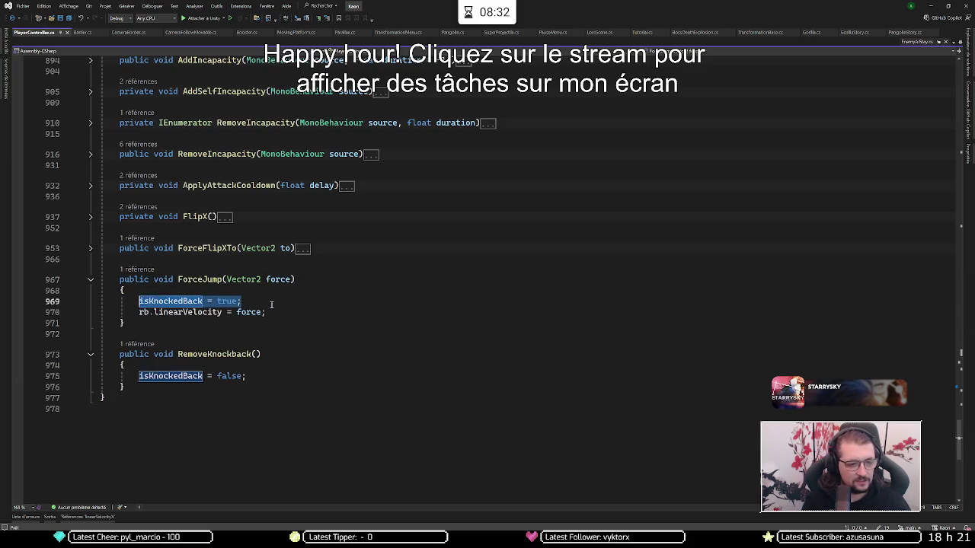
{"action": "key", "text": "Home"}
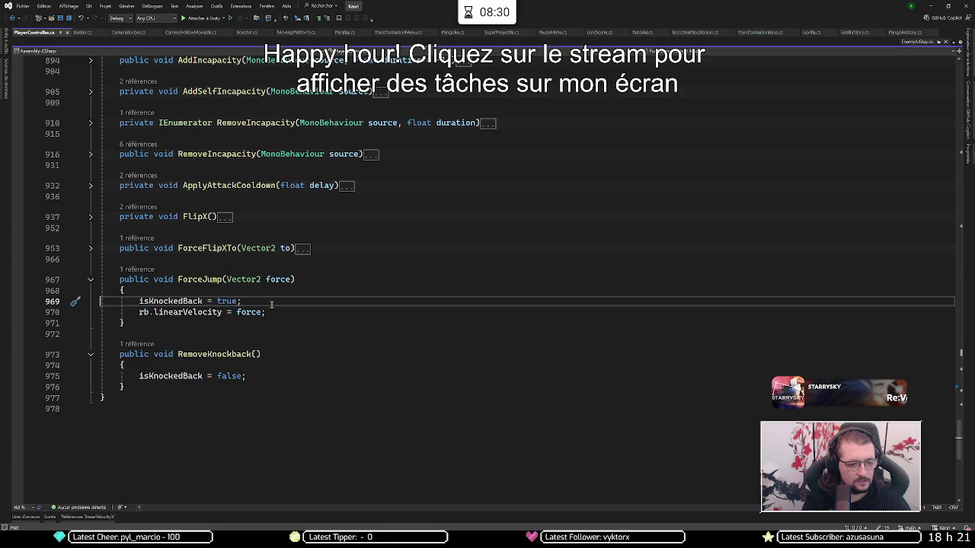
{"action": "type", "text": "//"}
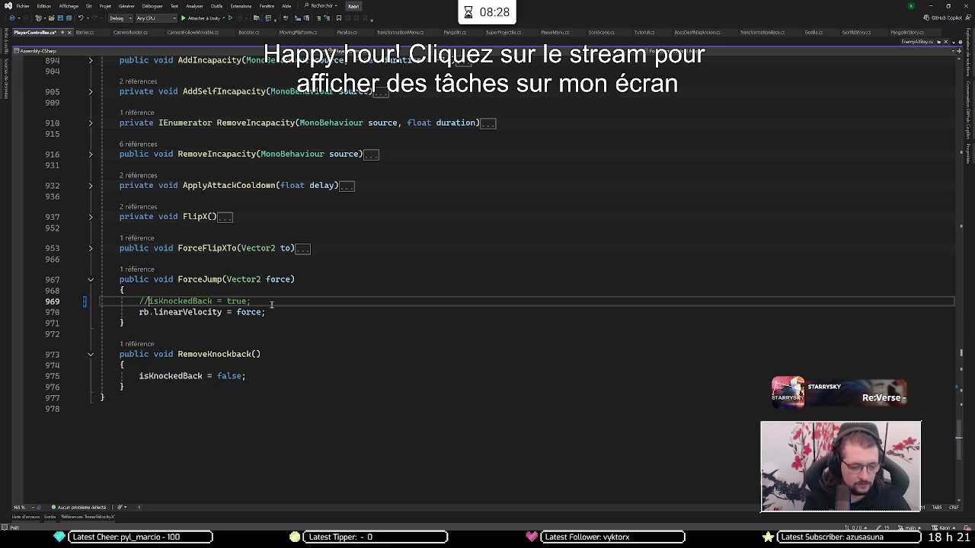
Step: Add a trial AddSelfIncapacity() call below it, then delete it and return to Booster.cs
{"action": "key", "text": "Return"}
{"action": "type", "text": "ddIncapa"}
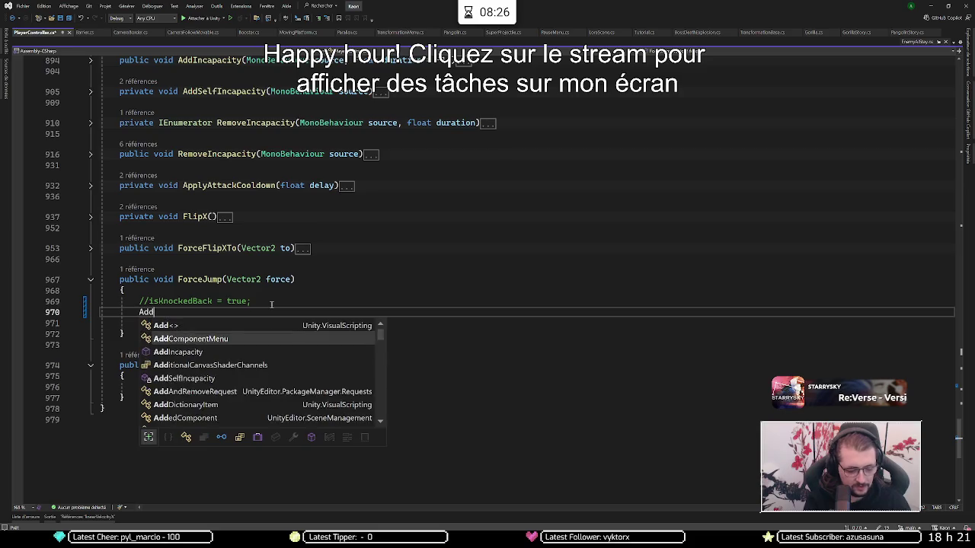
{"action": "key", "text": "Down"}
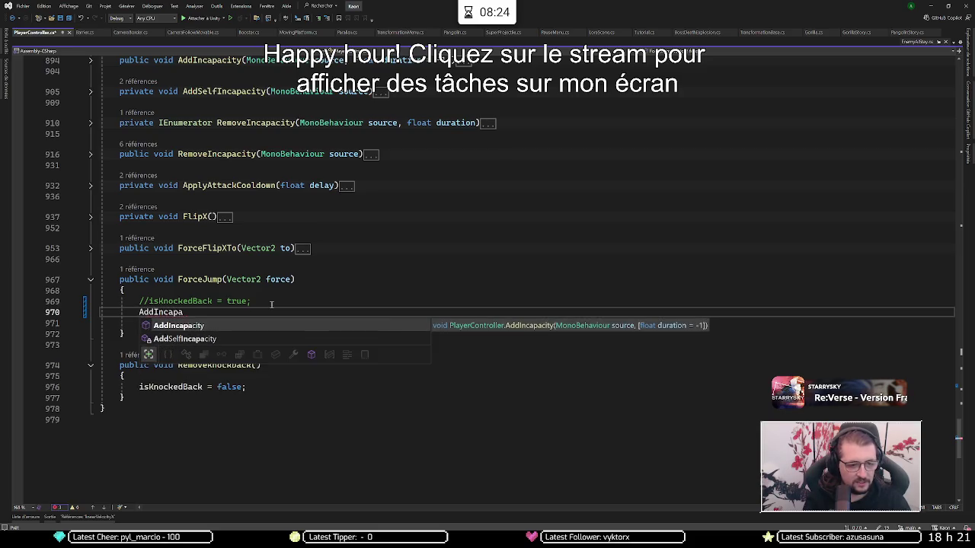
{"action": "key", "text": "Tab"}
{"action": "type", "text": "("}
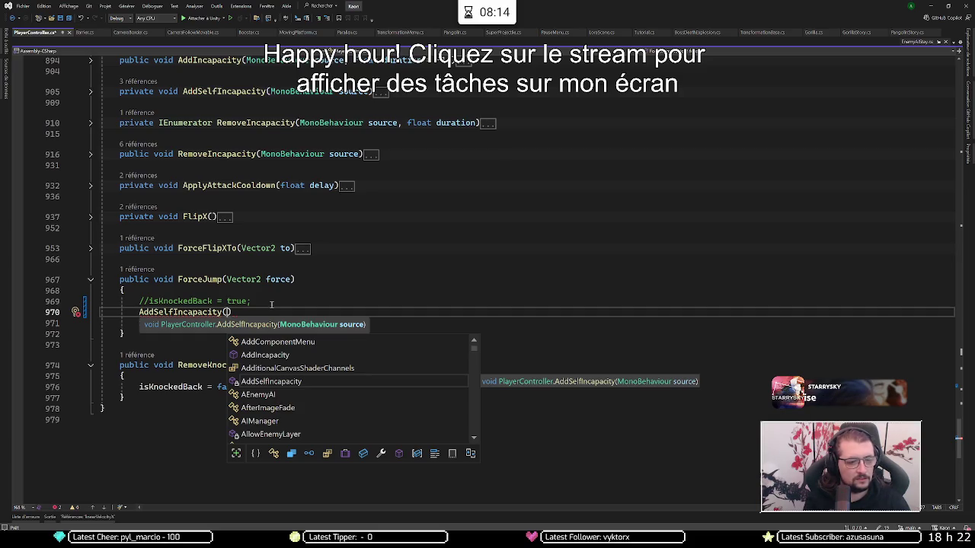
{"action": "key", "text": "Escape"}
{"action": "key", "text": "ctrl+BackSpace"}
{"action": "key", "text": "ctrl+BackSpace"}
{"action": "key", "text": "ctrl+BackSpace"}
{"action": "key", "text": "Escape"}
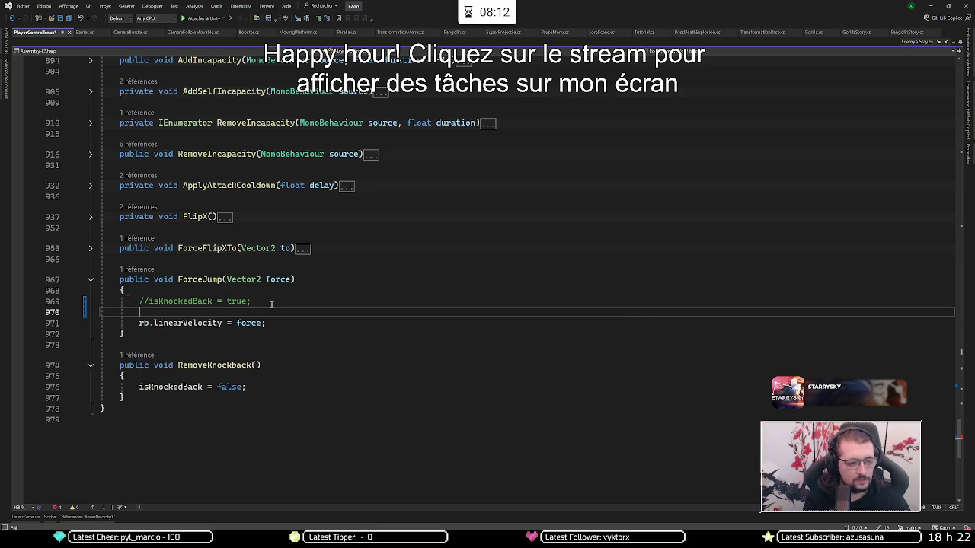
{"action": "key", "text": "ctrl+minus"}
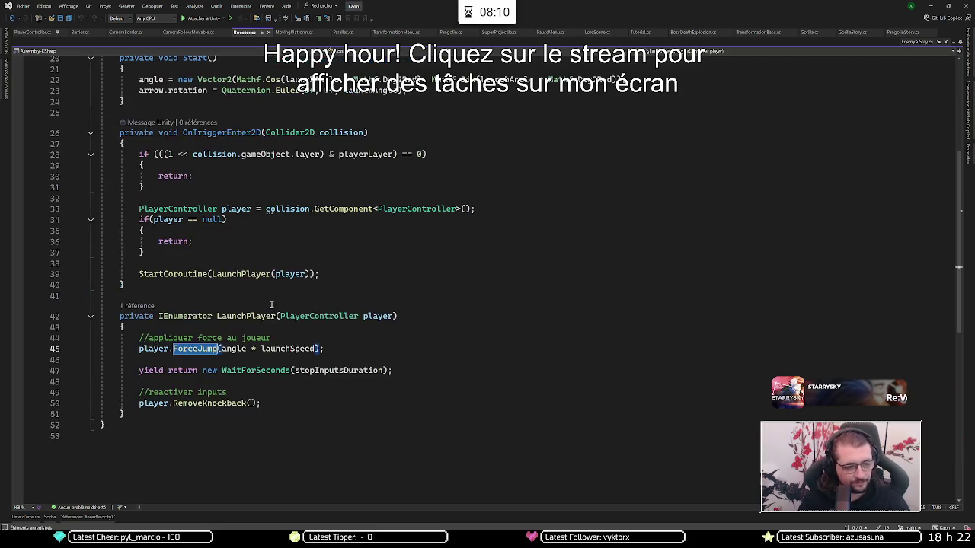
Step: Add player.AddIncapacity(this); on a new line after the ForceJump call
{"action": "left_click", "coordinate": [348, 346]}
{"action": "key", "text": "Return"}
{"action": "type", "text": "player.a"}
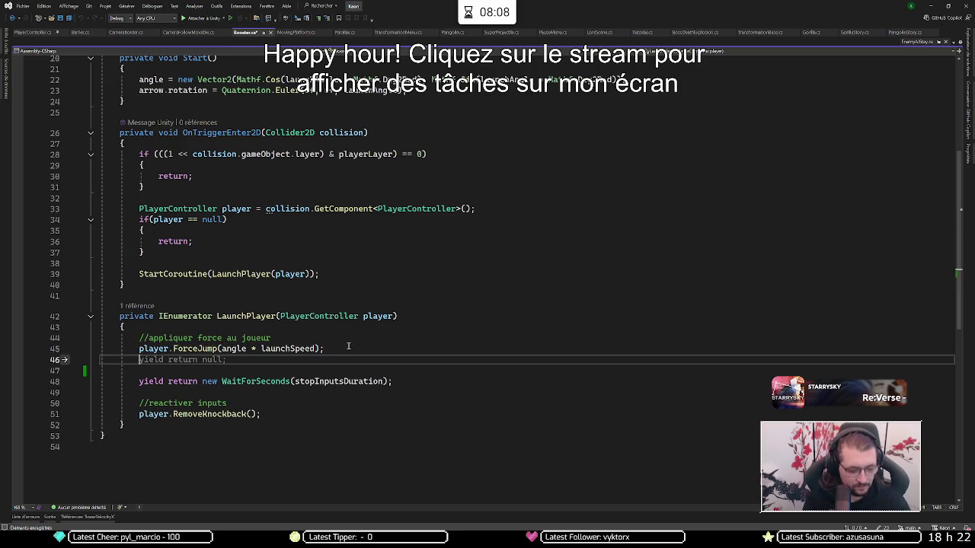
{"action": "type", "text": "dd"}
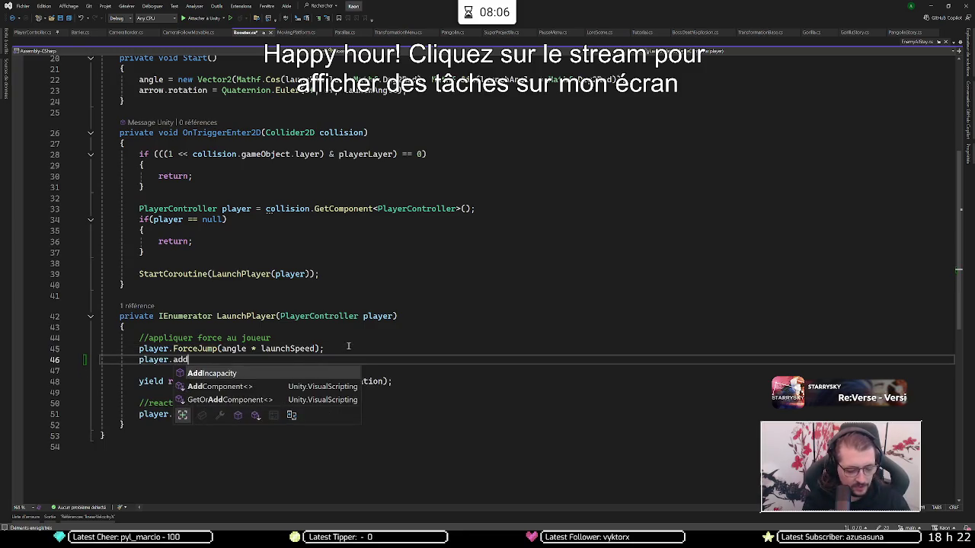
{"action": "key", "text": "Tab"}
{"action": "type", "text": "(this);"}
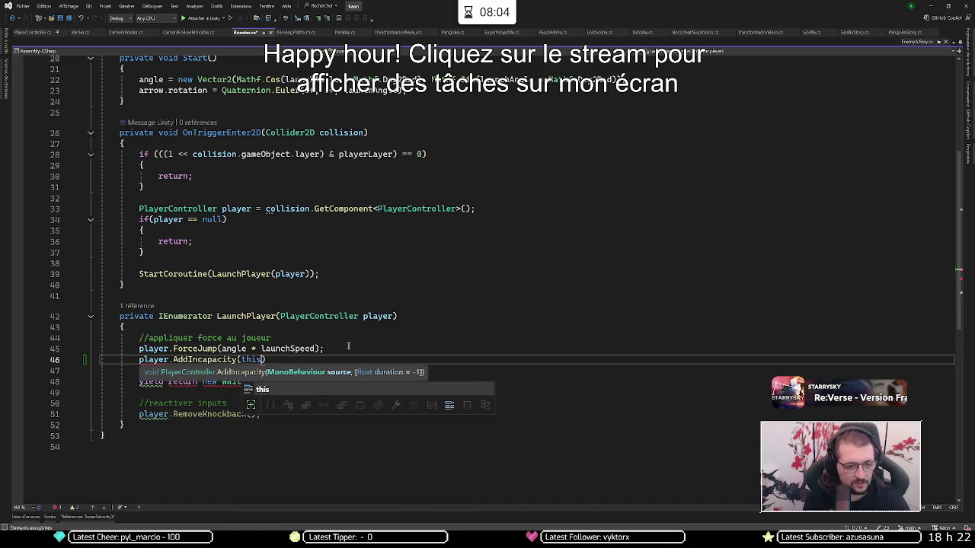
{"action": "key", "text": "Down"}
{"action": "key", "text": "Down"}
{"action": "key", "text": "Down"}
{"action": "key", "text": "Down"}
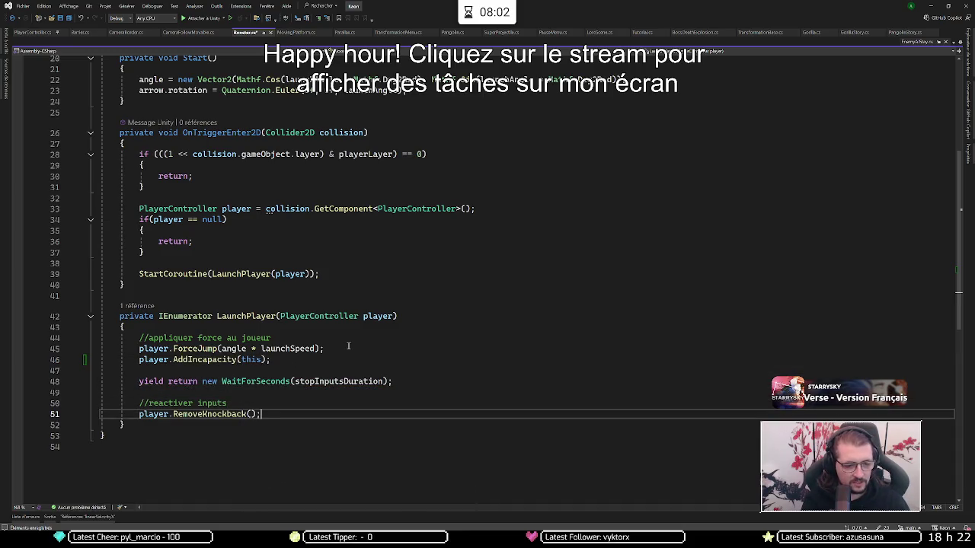
Step: Comment out player.RemoveKnockback(); and add player.RemoveIncapacity(this); below it
{"action": "key", "text": "shift+Home"}
{"action": "key", "text": "ctrl+k"}
{"action": "key", "text": "ctrl+c"}
{"action": "key", "text": "End"}
{"action": "key", "text": "Return"}
{"action": "type", "text": "player"}
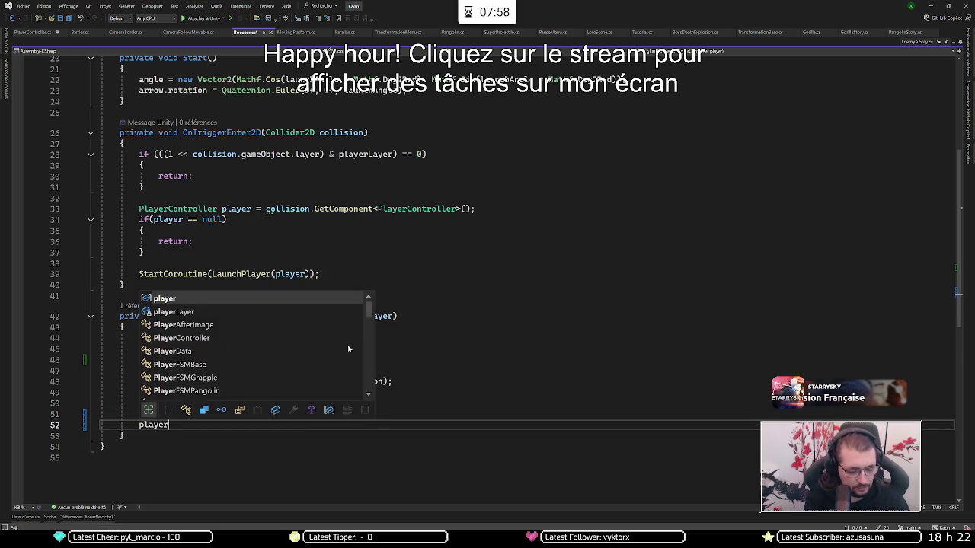
{"action": "type", "text": ".Remove"}
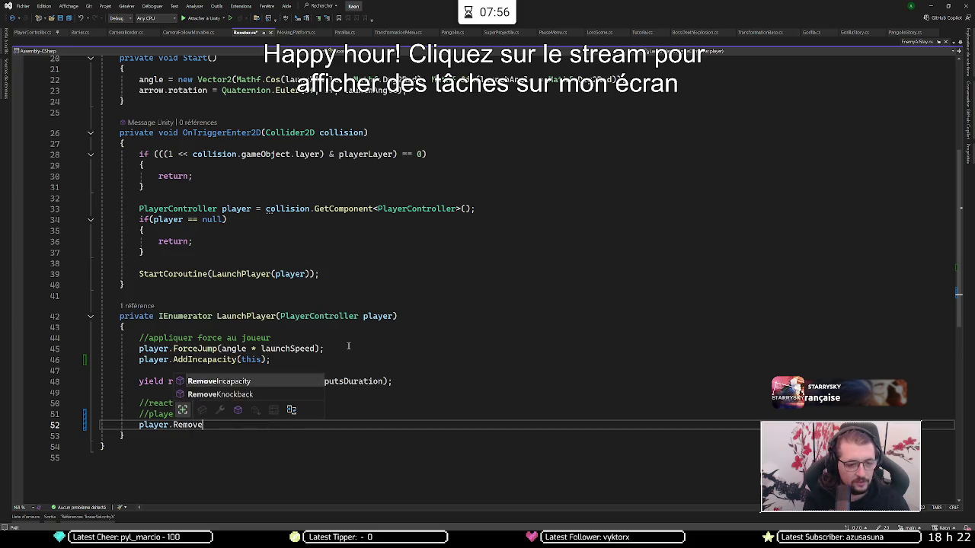
{"action": "type", "text": "Incapacity(tg"}
{"action": "key", "text": "BackSpace"}
{"action": "type", "text": "his);"}
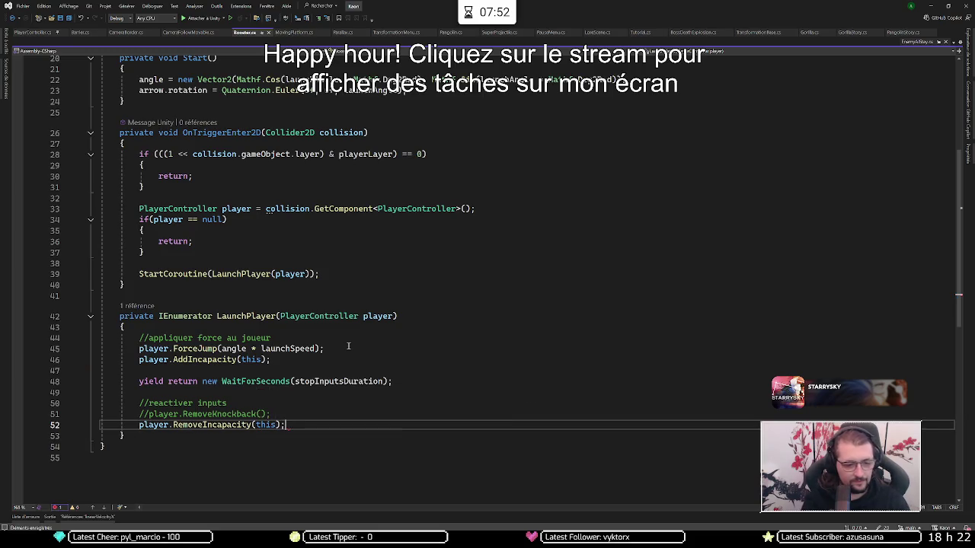
{"action": "left_click", "coordinate": [930, 6]}
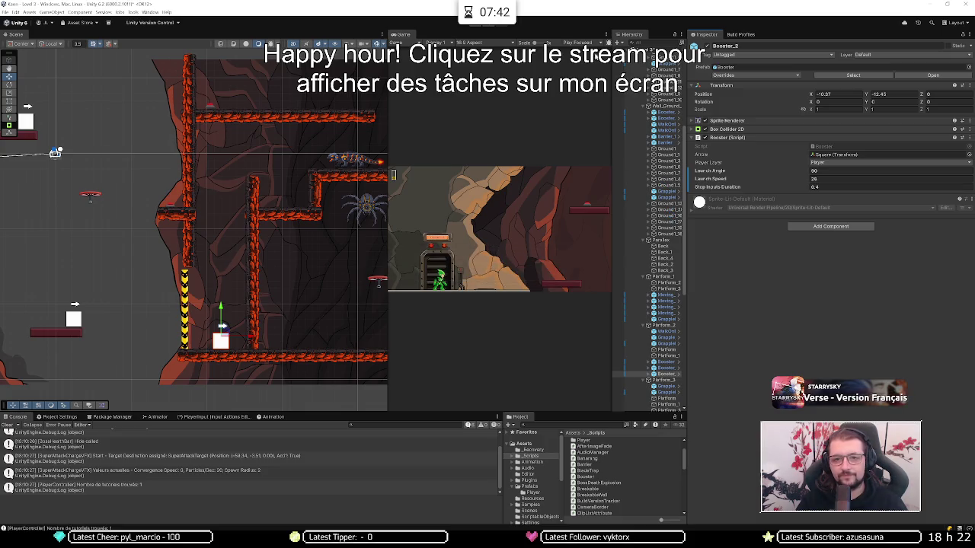
Step: Enter Play mode and run the dark character onto the first booster to test its launch
{"action": "key", "text": "ctrl+p"}
{"action": "key", "text": "d"}
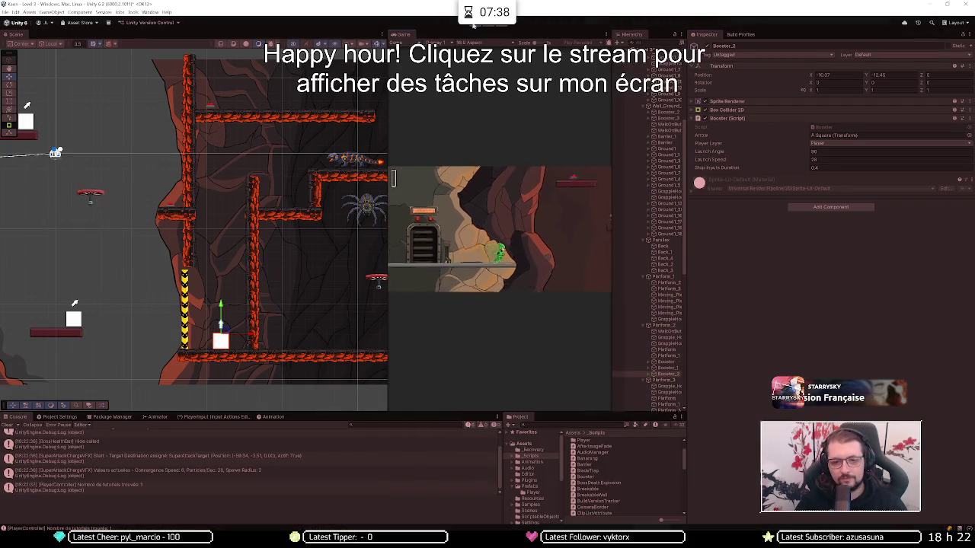
{"action": "key", "text": "space"}
{"action": "left_click_drag", "start_coordinate": [388, 228], "coordinate": [95, 228]}
{"action": "key", "text": "d"}
{"action": "key", "text": "space"}
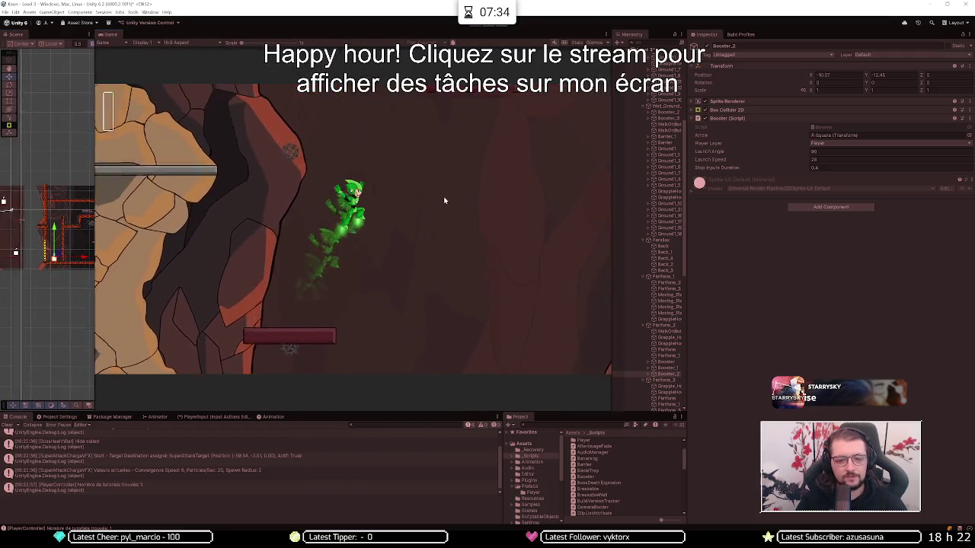
{"action": "key", "text": "shift"}
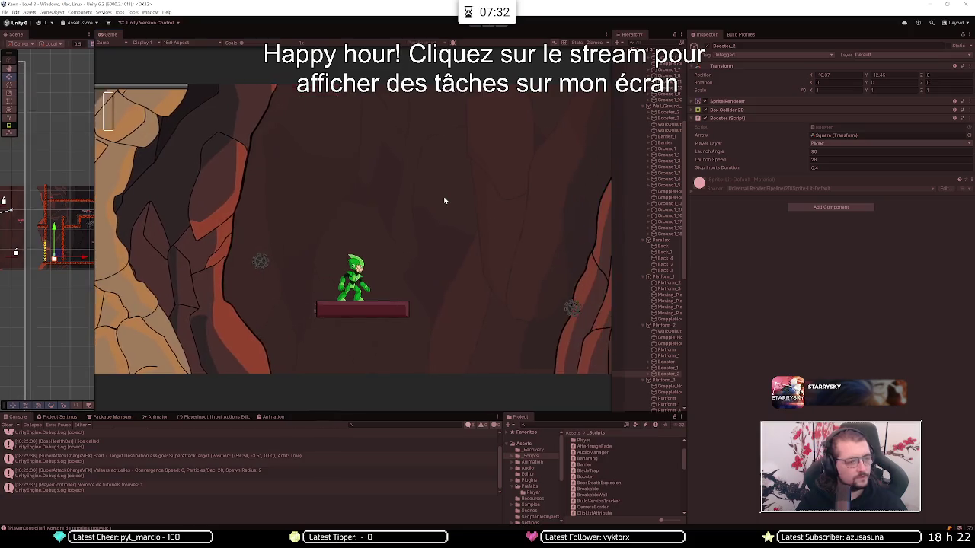
{"action": "key", "text": "d"}
{"action": "key", "text": "space"}
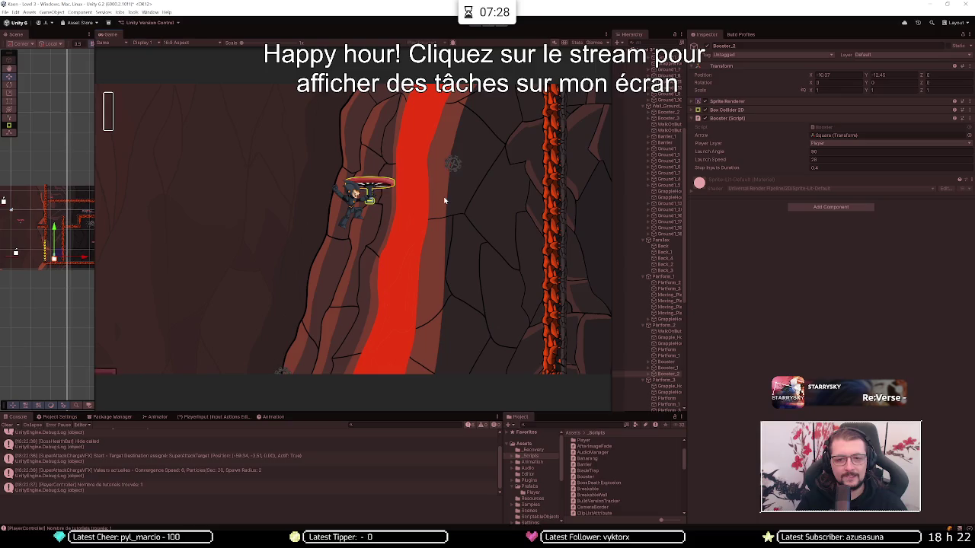
{"action": "key", "text": "space"}
{"action": "key", "text": "d"}
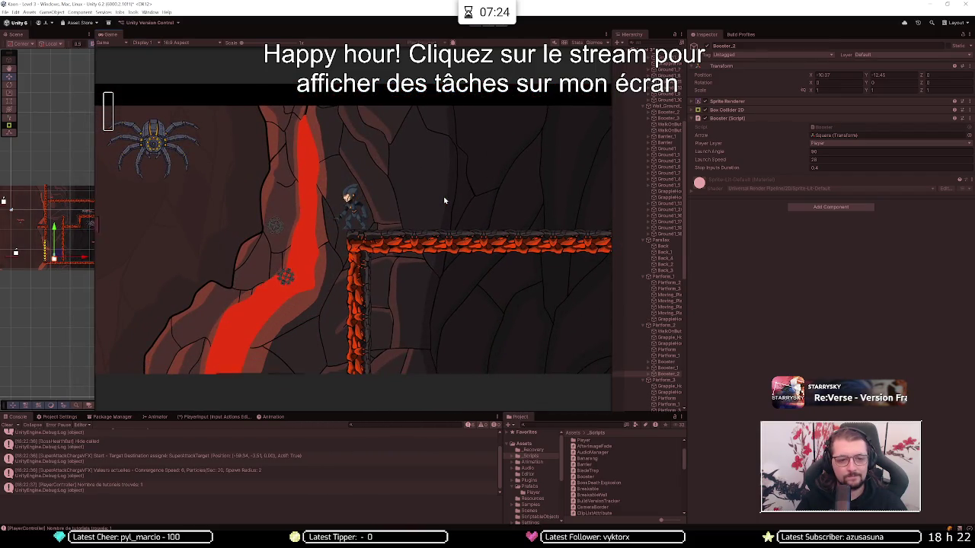
Step: Continue past the spider and lava cave to the white booster, step onto it, then back off
{"action": "key", "text": "a"}
{"action": "key", "text": "space"}
{"action": "key", "text": "a"}
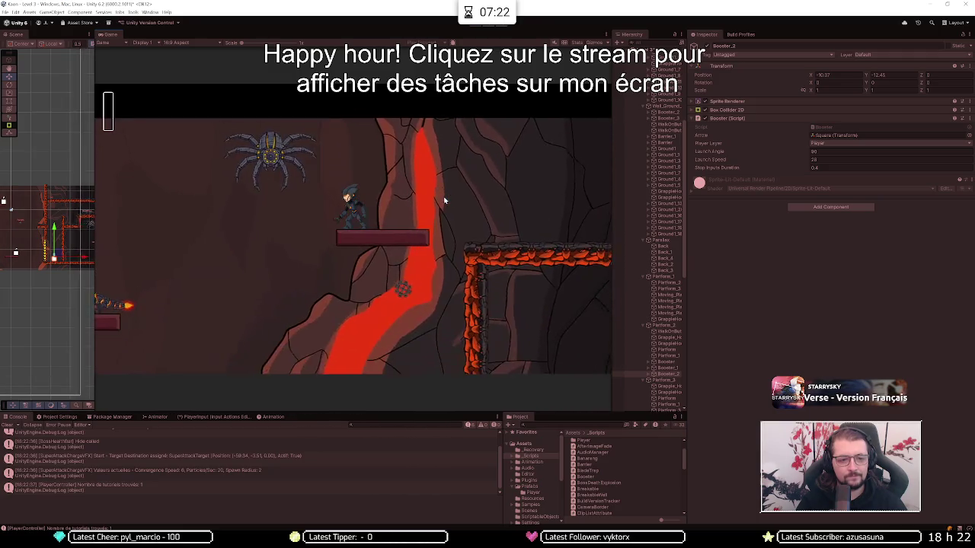
{"action": "key", "text": "a"}
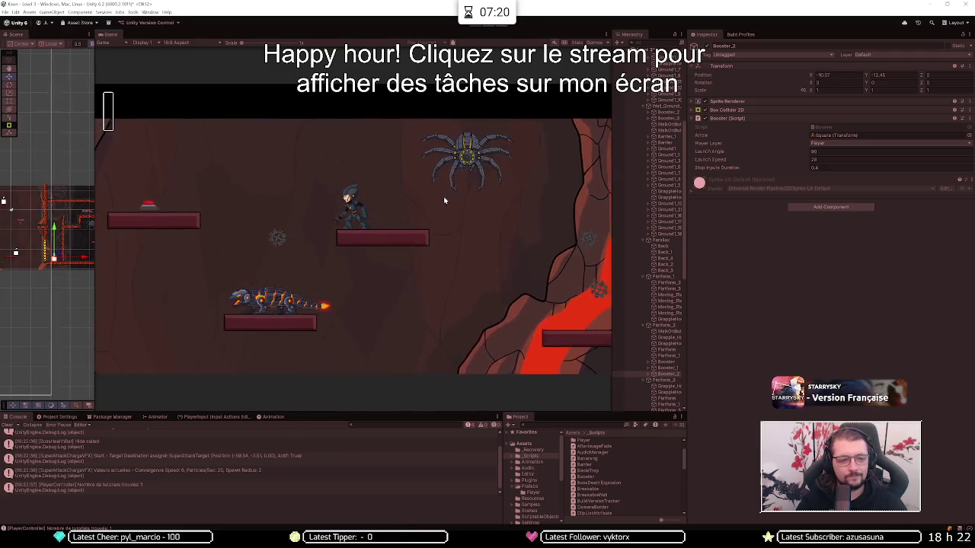
{"action": "key", "text": "d"}
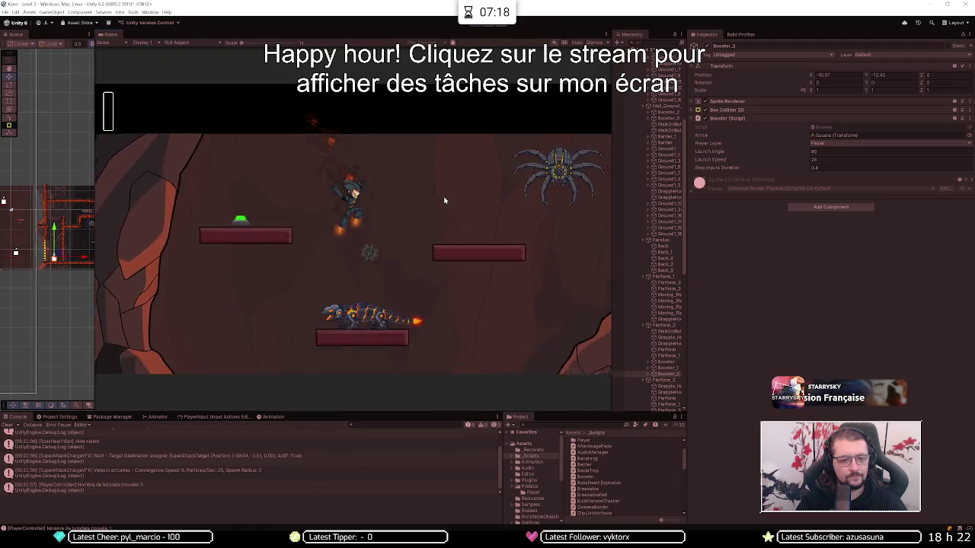
{"action": "key", "text": "space"}
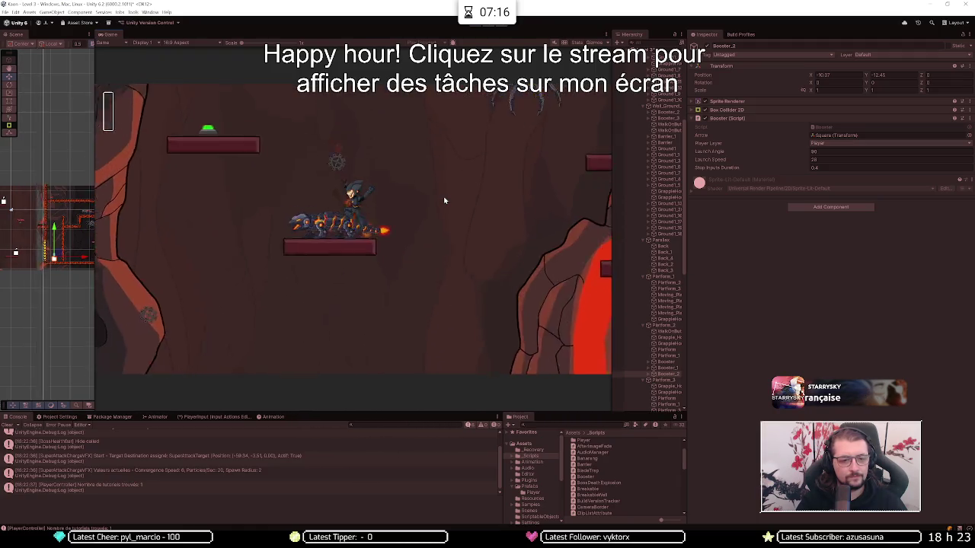
{"action": "key", "text": "d"}
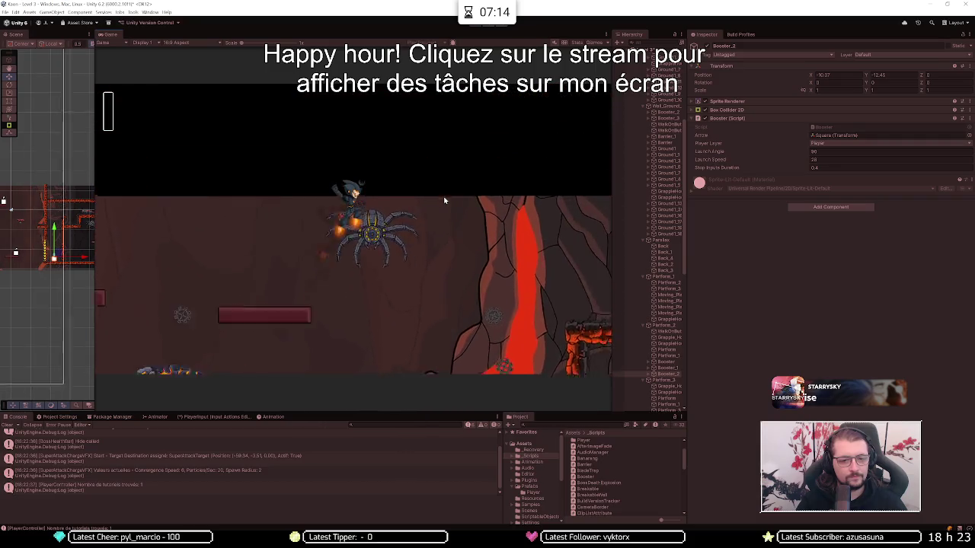
{"action": "key", "text": "space"}
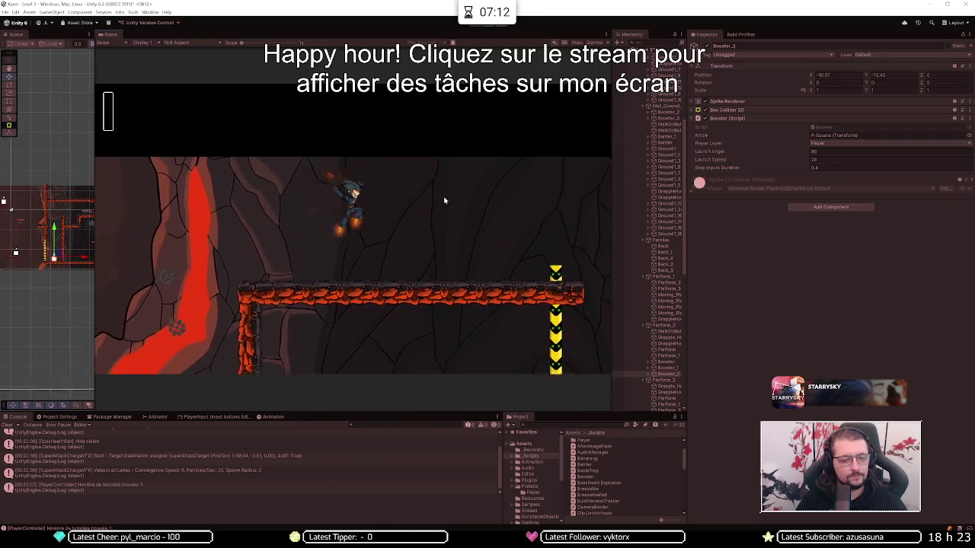
{"action": "key", "text": "d"}
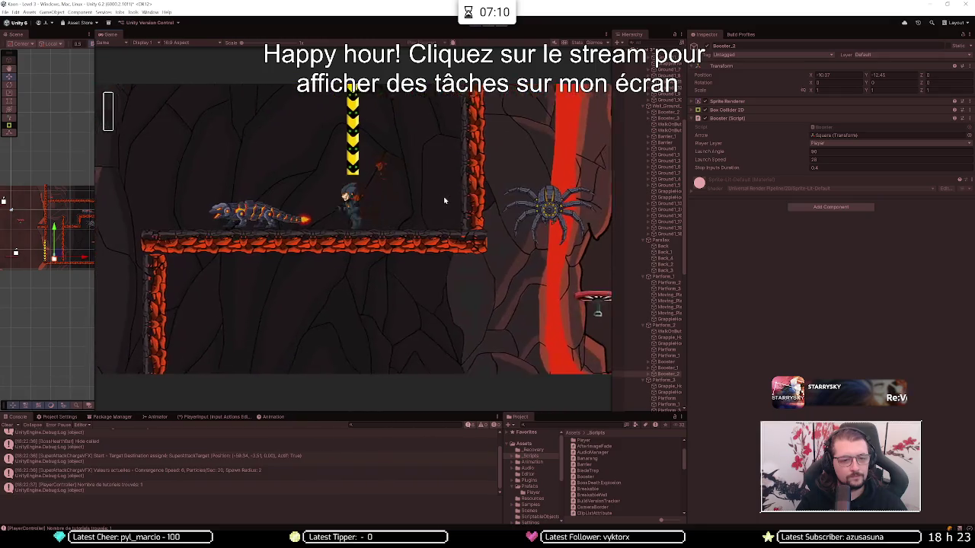
{"action": "key", "text": "space"}
{"action": "key", "text": "a"}
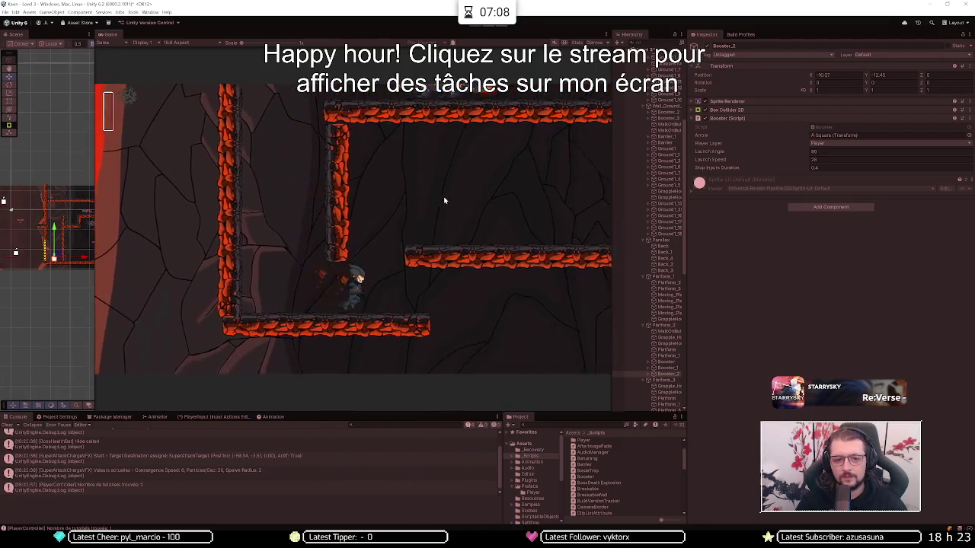
{"action": "key", "text": "d"}
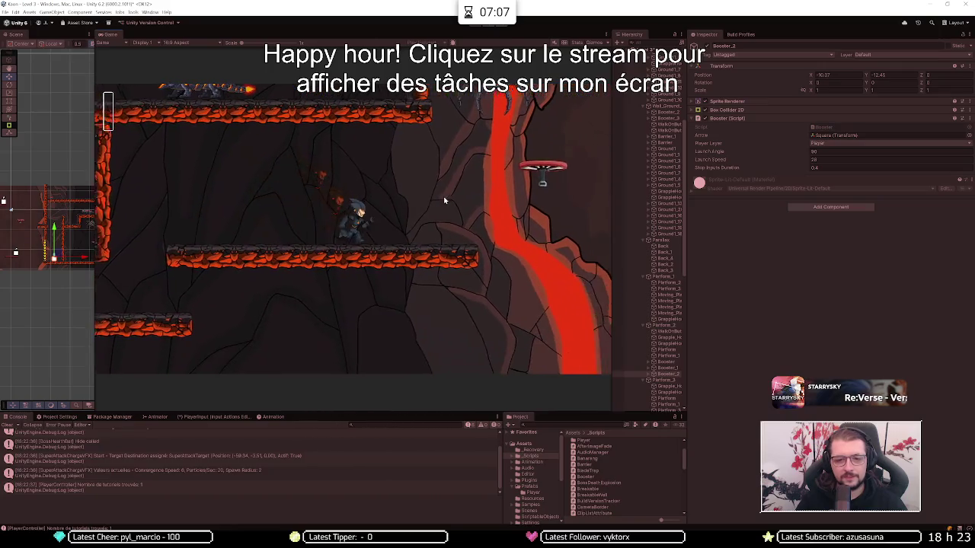
{"action": "key", "text": "space"}
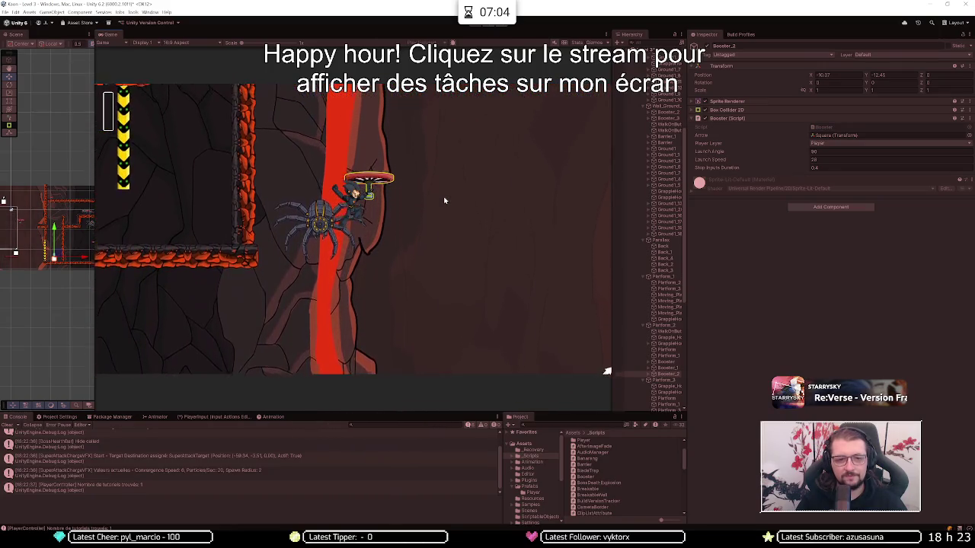
{"action": "key", "text": "d"}
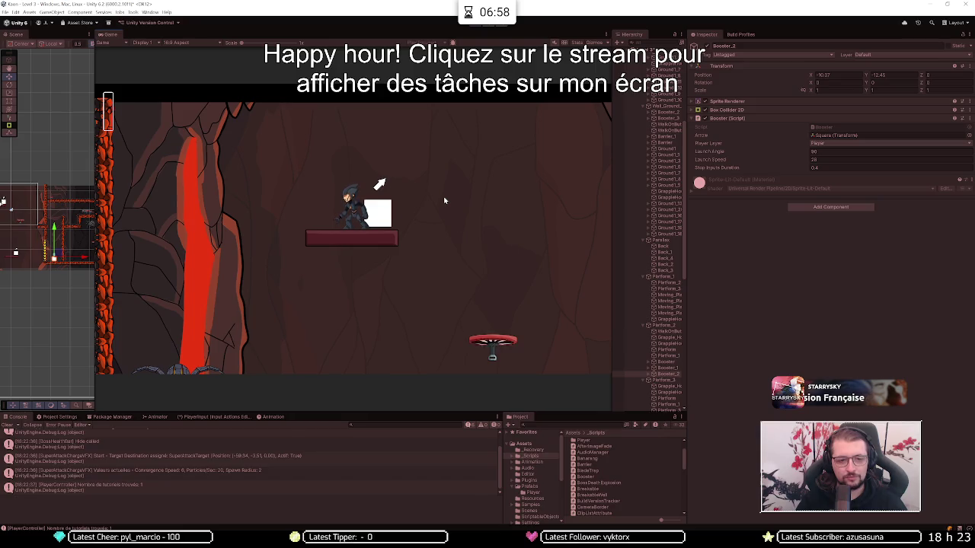
{"action": "key", "text": "d"}
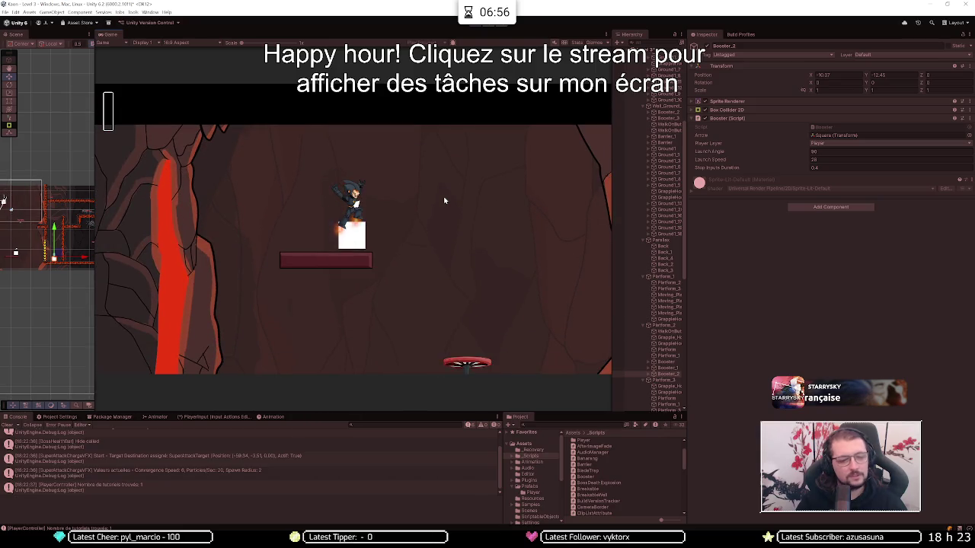
{"action": "key", "text": "a"}
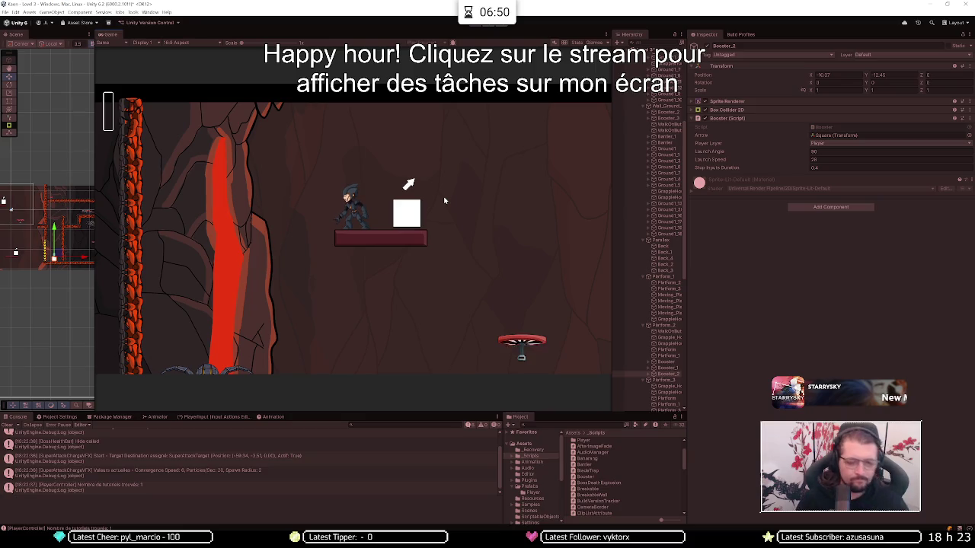
{"action": "key", "text": "alt+Tab"}
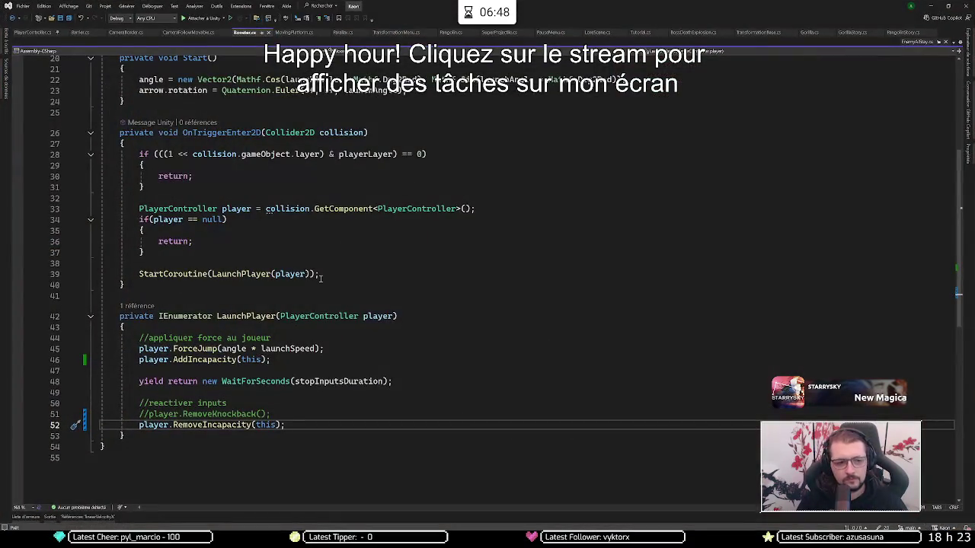
{"action": "key", "text": "ctrl+Tab"}
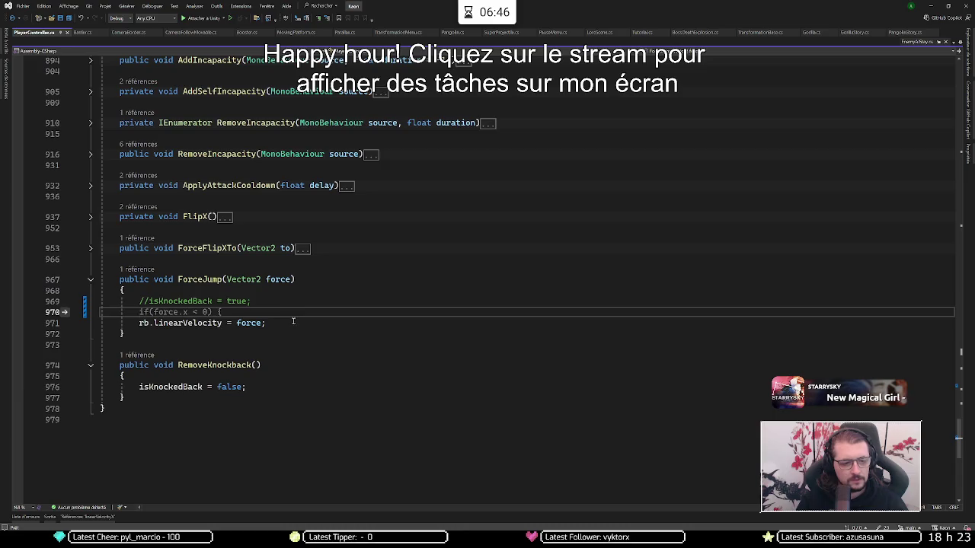
{"action": "left_click", "coordinate": [172, 323]}
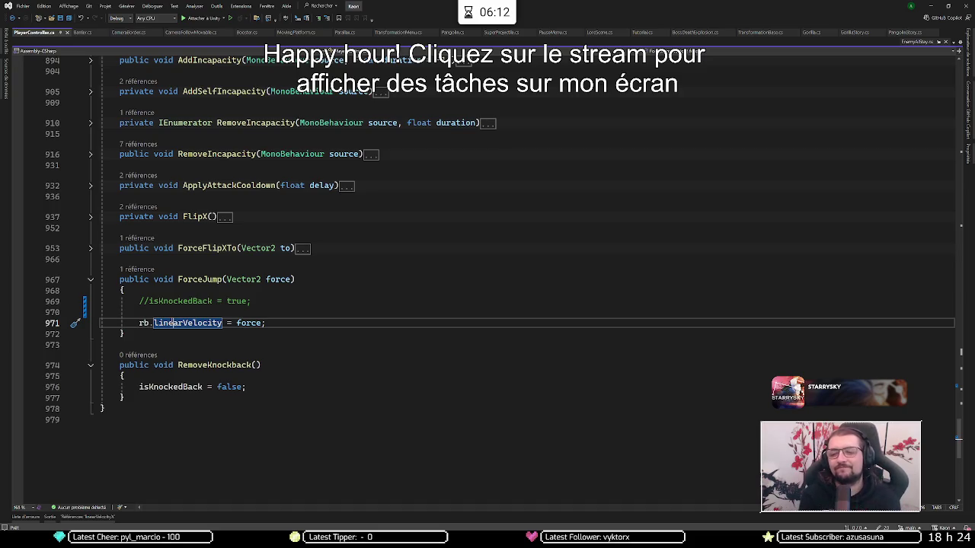
{"action": "key", "text": "ctrl+Tab"}
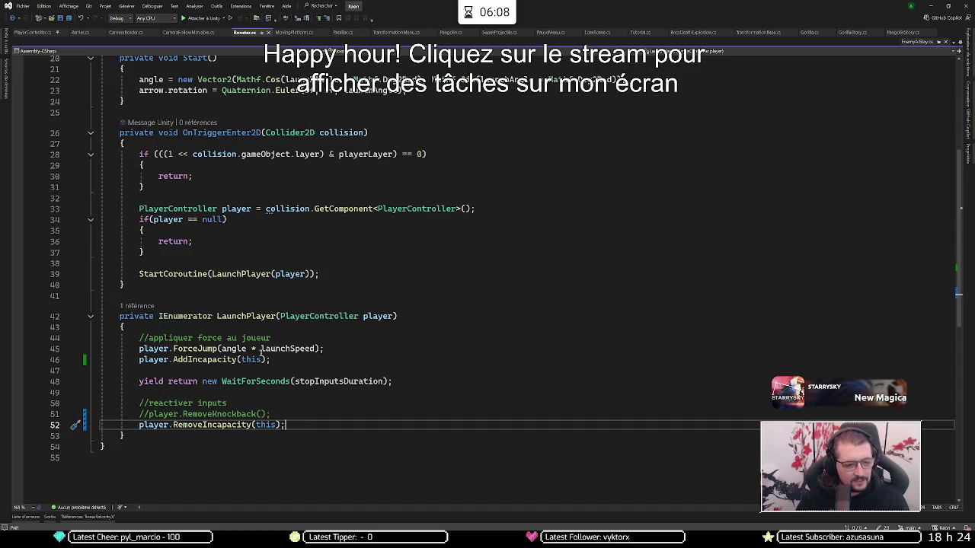
Step: Move the ForceJump call below AddIncapacity and open a blank line above it
{"action": "left_click", "coordinate": [325, 348]}
{"action": "key", "text": "alt+Down"}
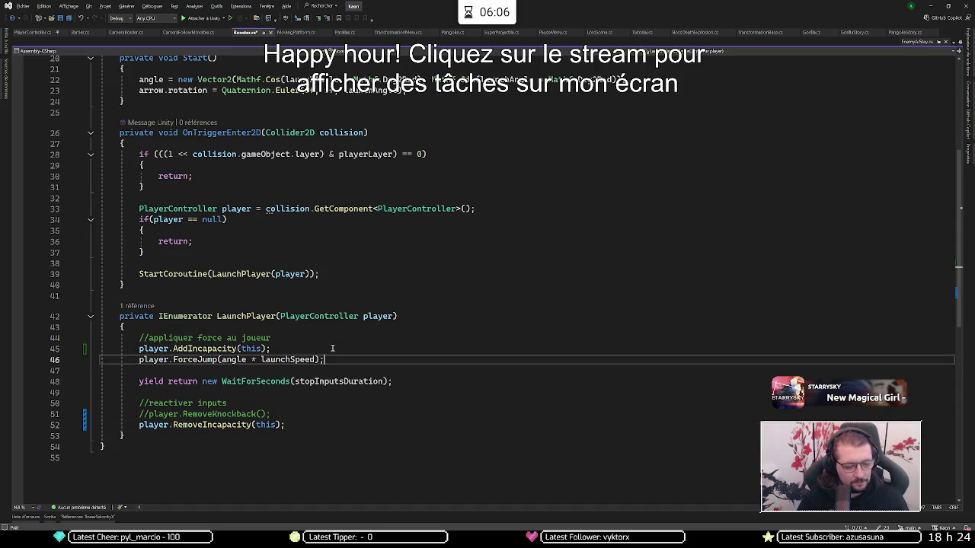
{"action": "key", "text": "Up"}
{"action": "key", "text": "Down"}
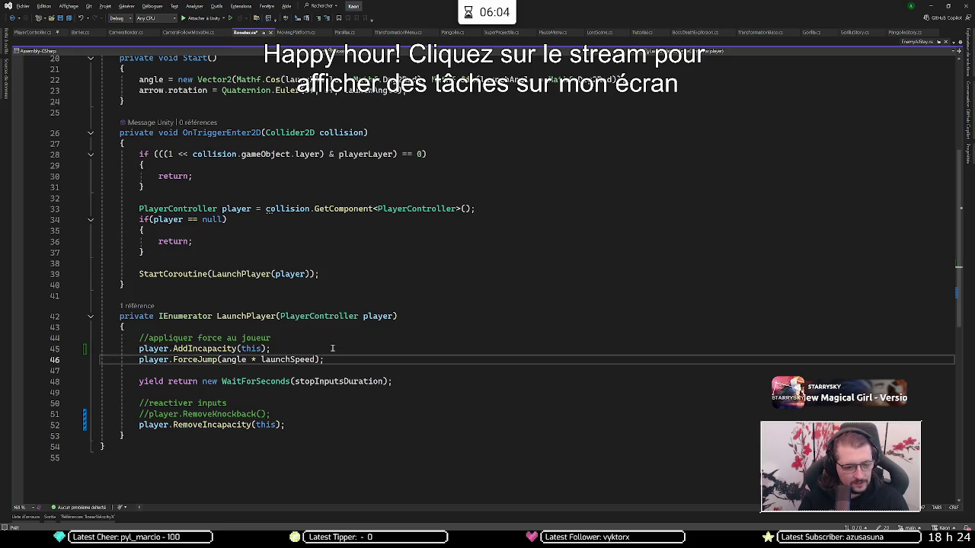
{"action": "key", "text": "Return"}
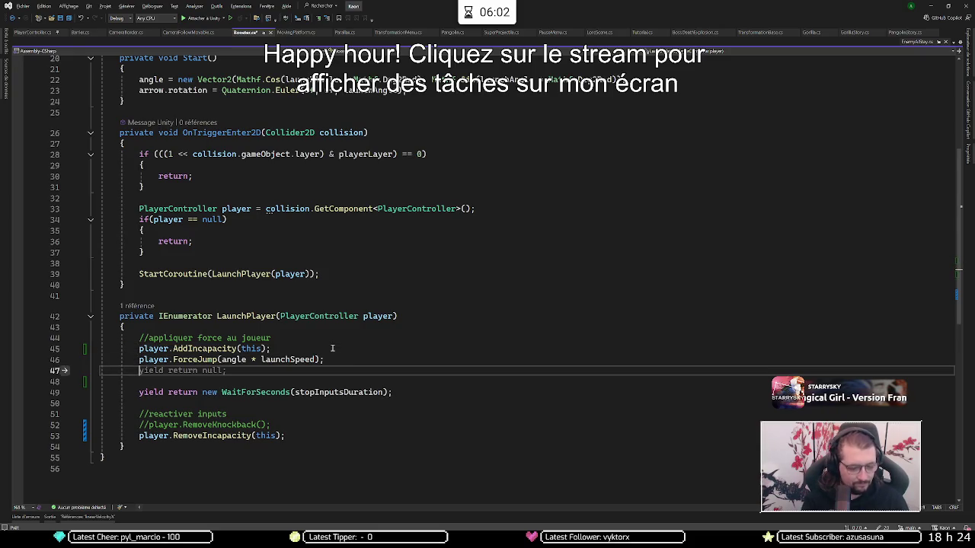
{"action": "key", "text": "alt+Up"}
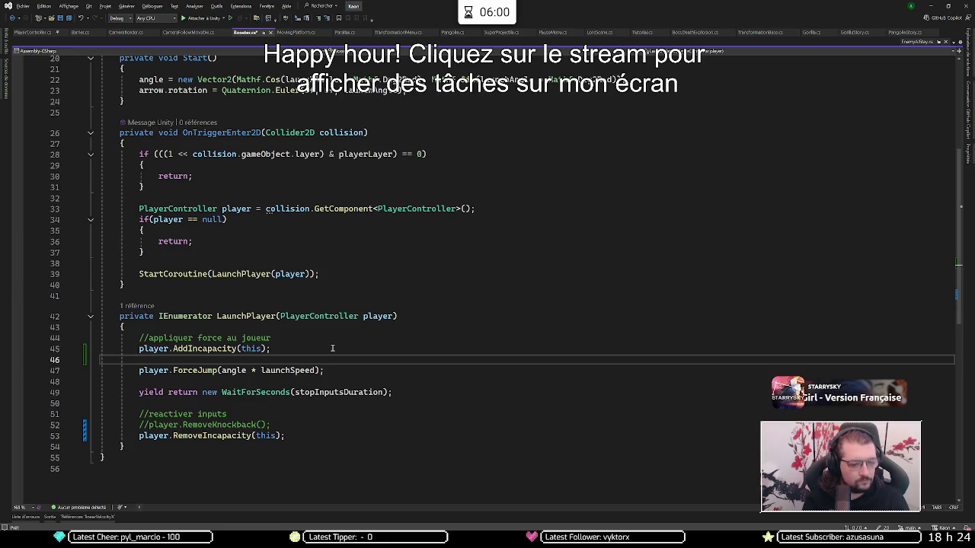
Step: Insert 'yield return new WaitForFixedUpdate();' before ForceJump, then minimize Visual Studio
{"action": "key", "text": "Return"}
{"action": "type", "text": "yield retur"}
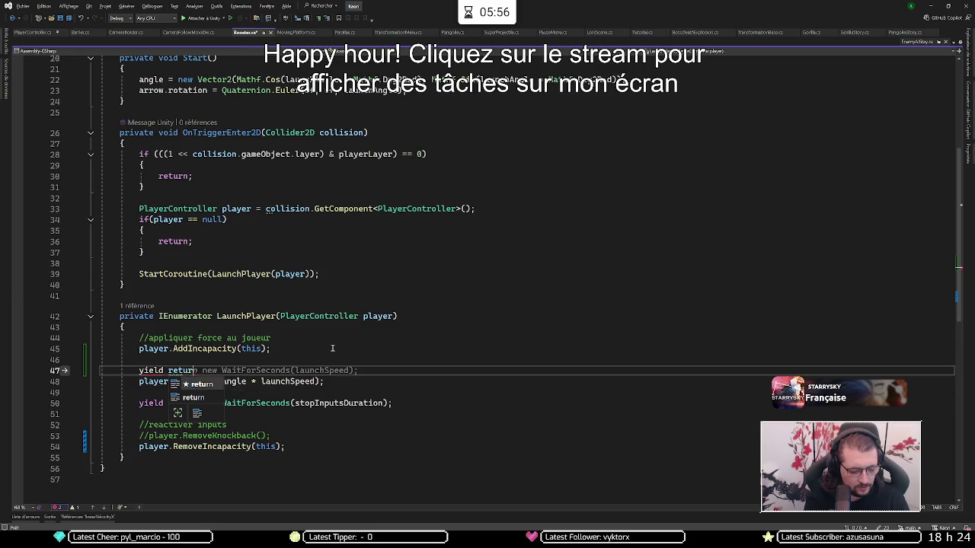
{"action": "type", "text": "n new "}
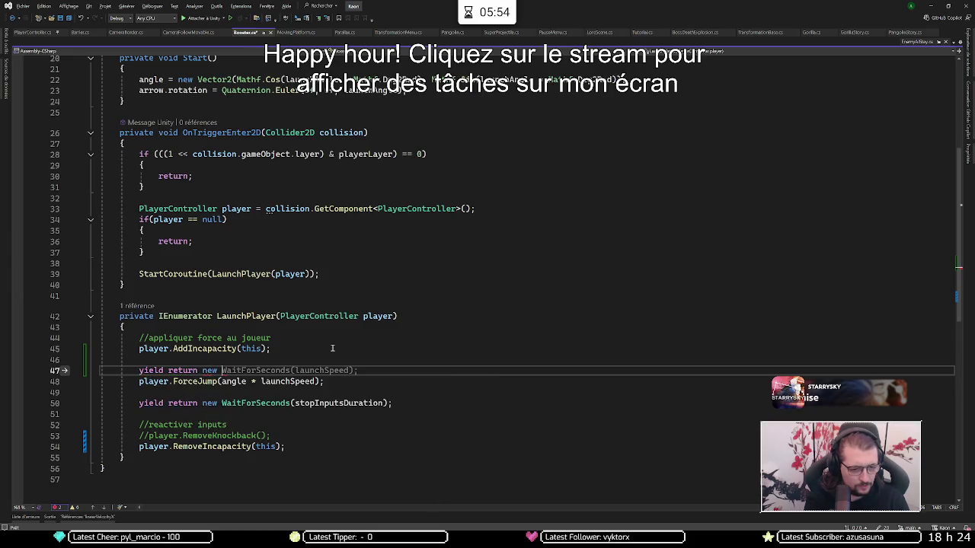
{"action": "type", "text": "wa"}
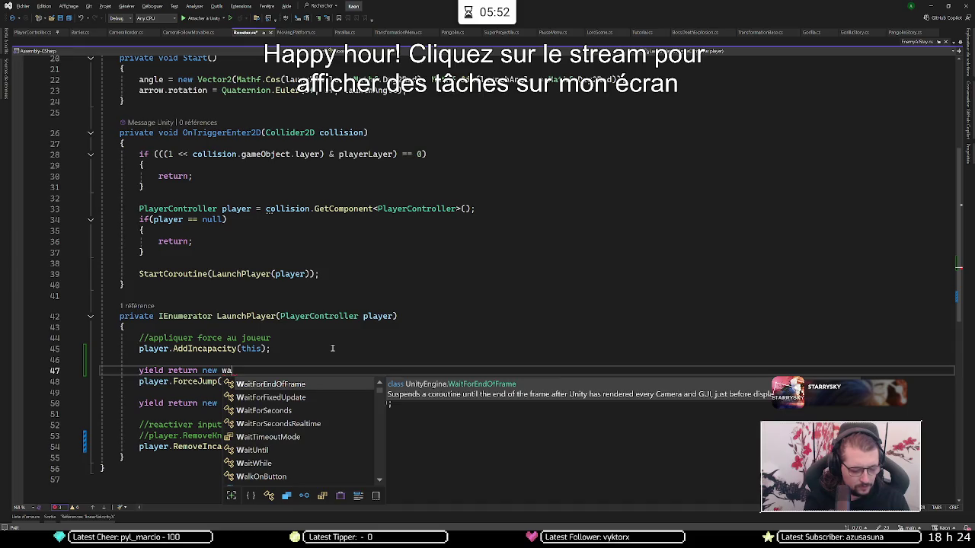
{"action": "type", "text": "itfor"}
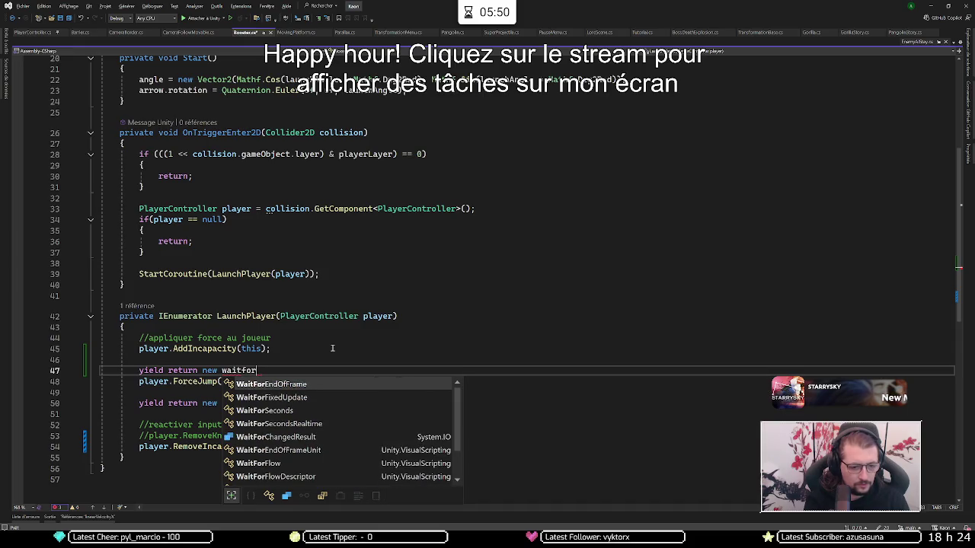
{"action": "key", "text": "Down"}
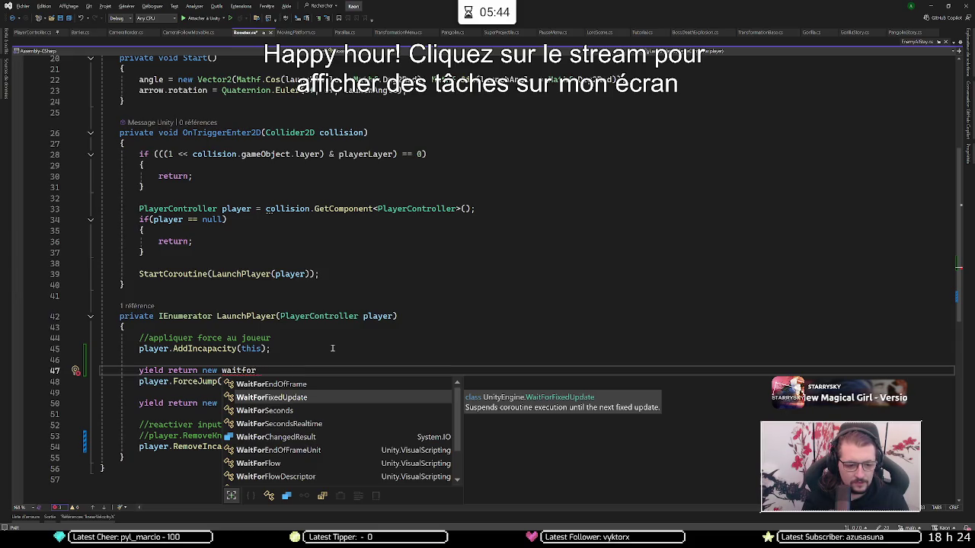
{"action": "key", "text": "Tab"}
{"action": "type", "text": "("}
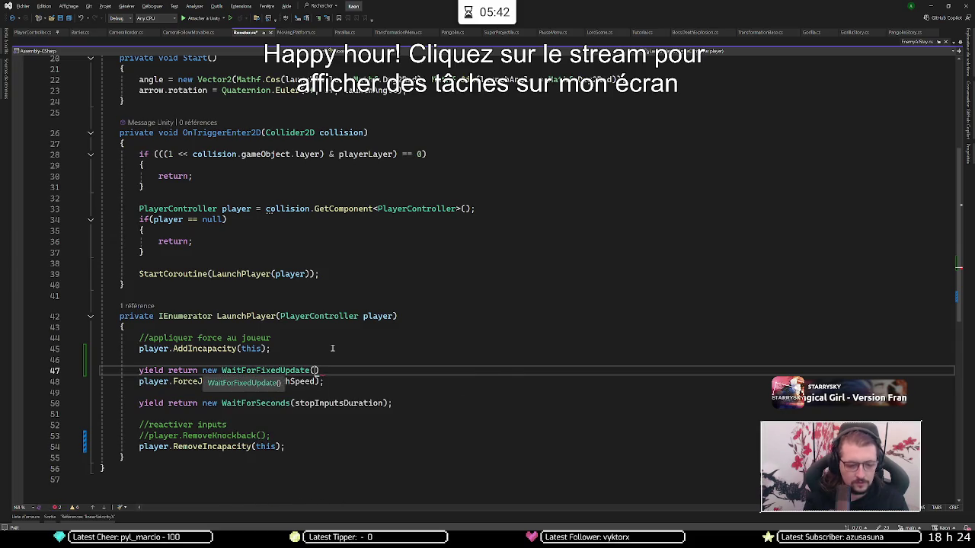
{"action": "type", "text": ");"}
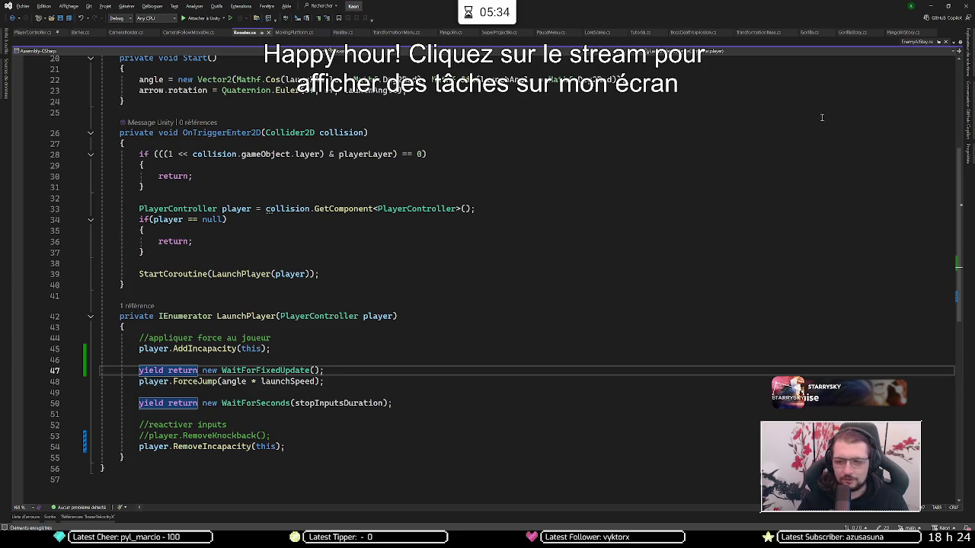
{"action": "left_click", "coordinate": [928, 6]}
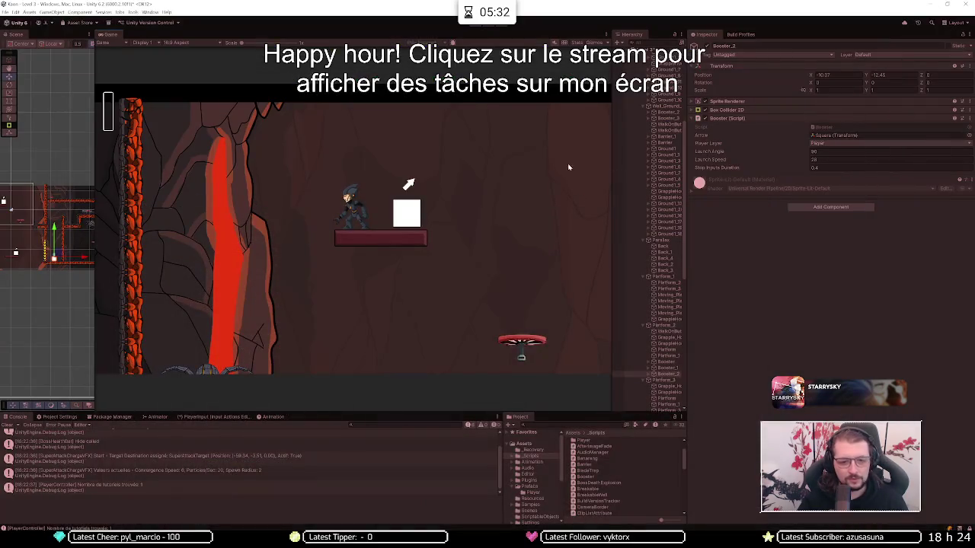
{"action": "key", "text": "ctrl+p"}
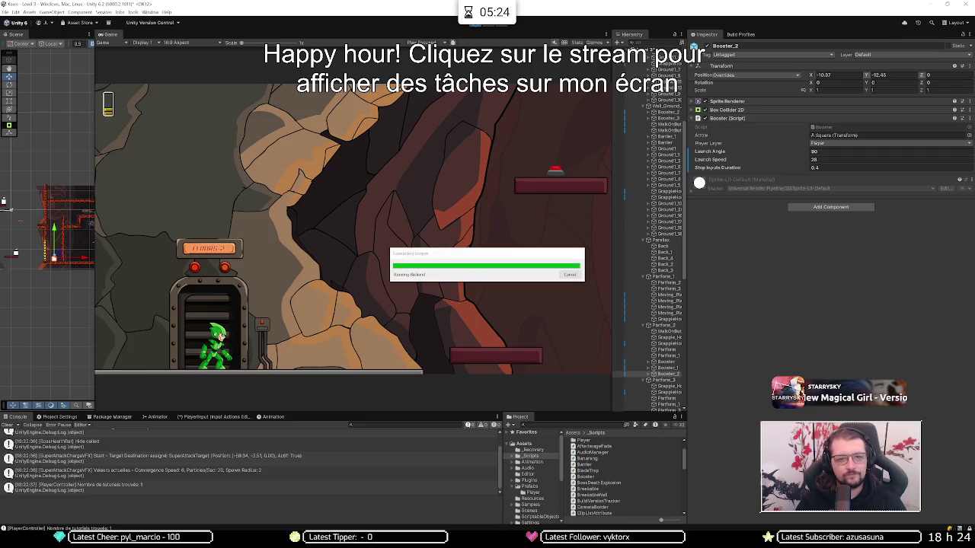
{"action": "left_click", "coordinate": [476, 25]}
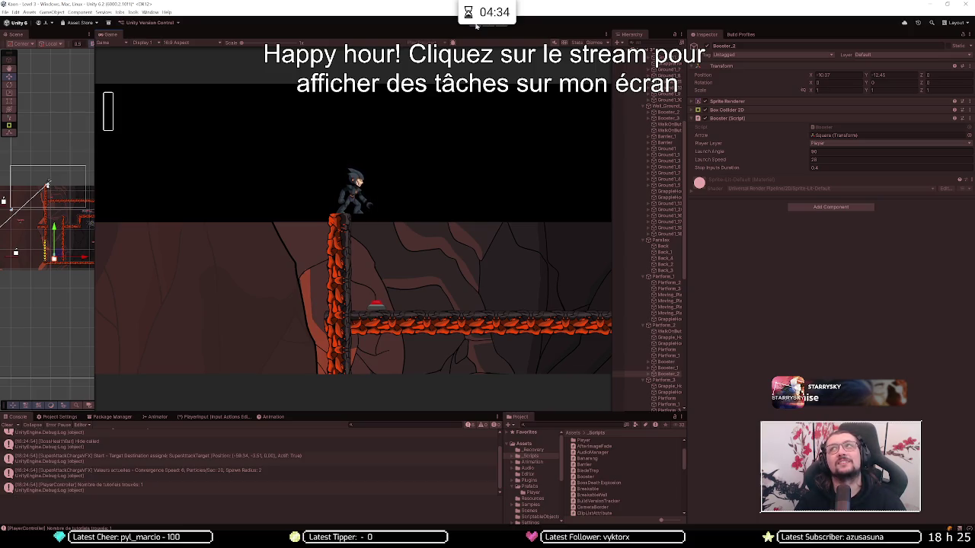
{"action": "key", "text": "d"}
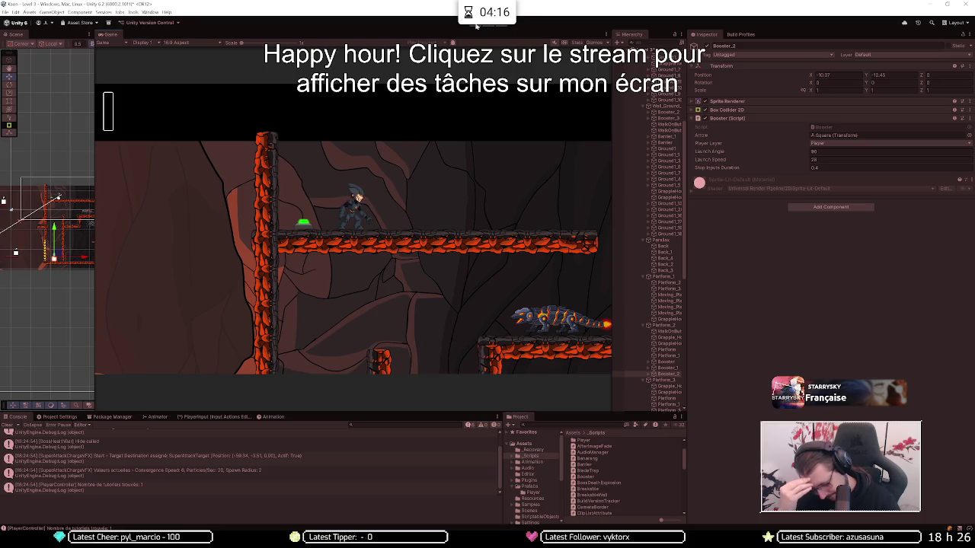
{"action": "left_click", "coordinate": [476, 25]}
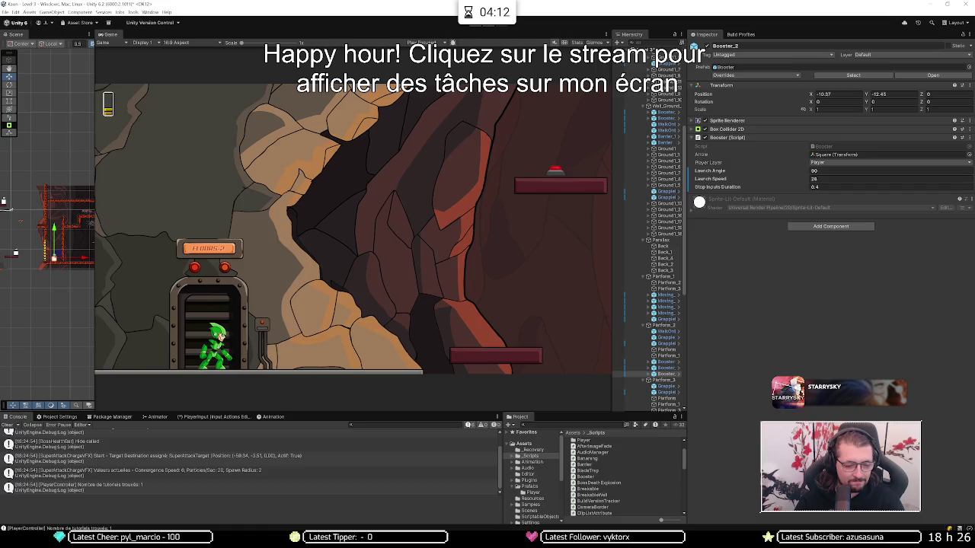
{"action": "mouse_move", "coordinate": [257, 543]}
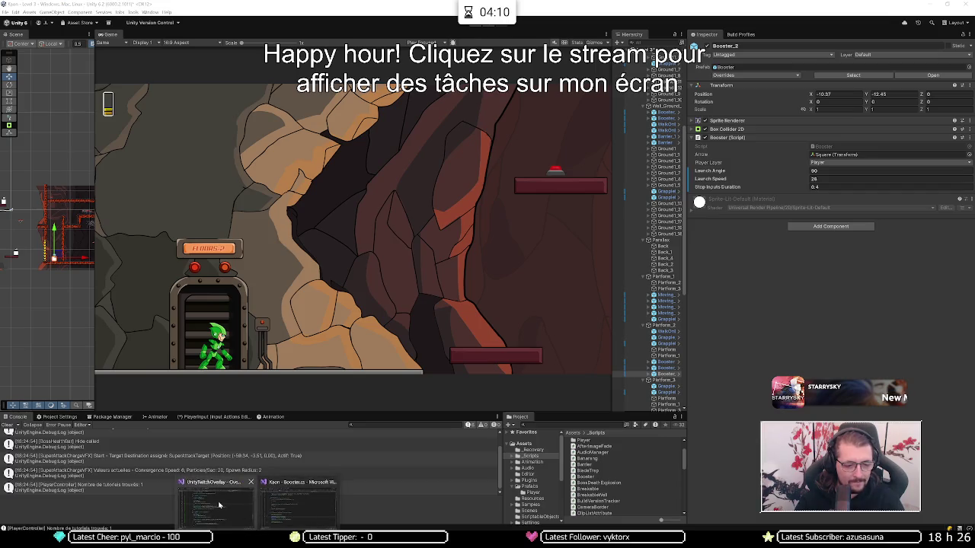
{"action": "left_click", "coordinate": [247, 503]}
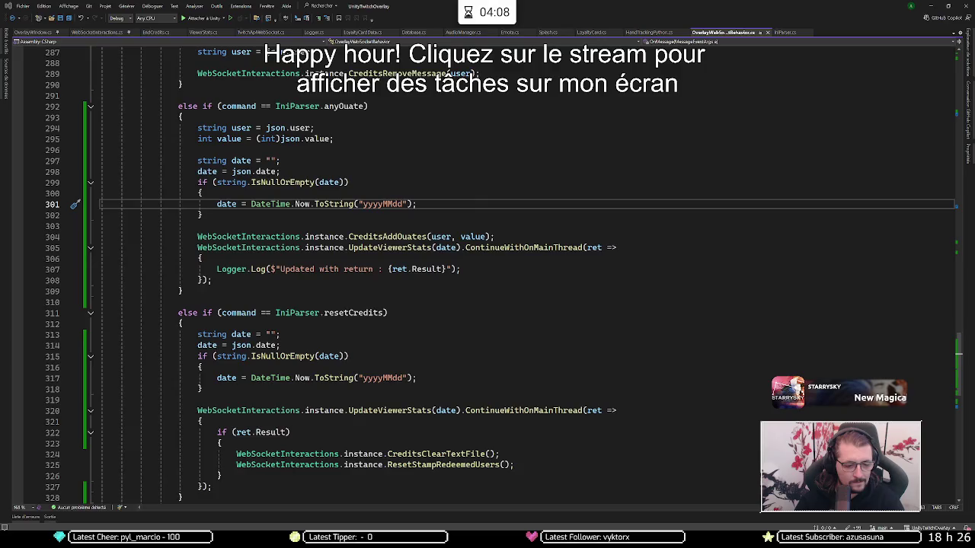
Step: In the Kaon project, jump from Booster's AddIncapacity call to its definition with F12
{"action": "left_click", "coordinate": [241, 525]}
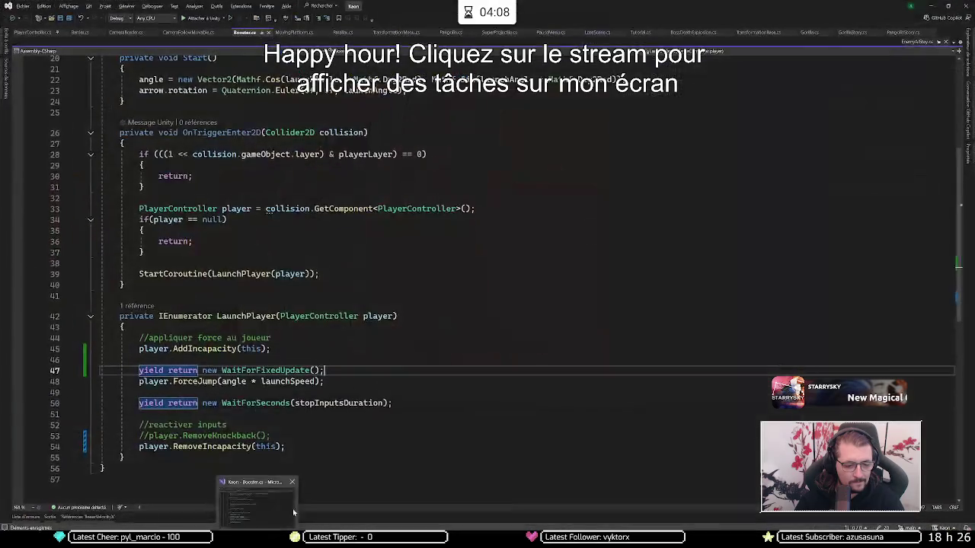
{"action": "left_click", "coordinate": [373, 362]}
{"action": "left_click", "coordinate": [207, 349]}
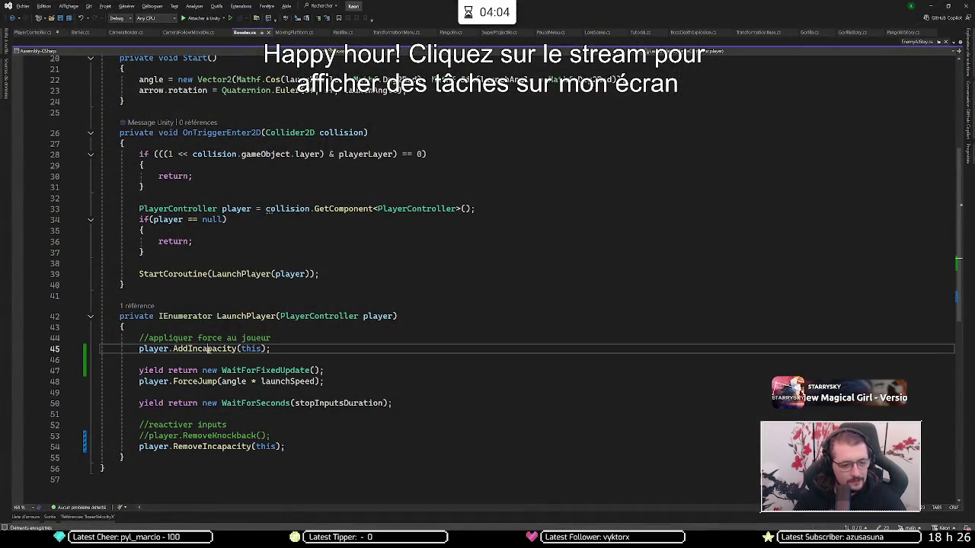
{"action": "key", "text": "F12"}
Step: Expand AddIncapacity, examine its Kinematic body line, then collapse the method
{"action": "left_click", "coordinate": [89, 280]}
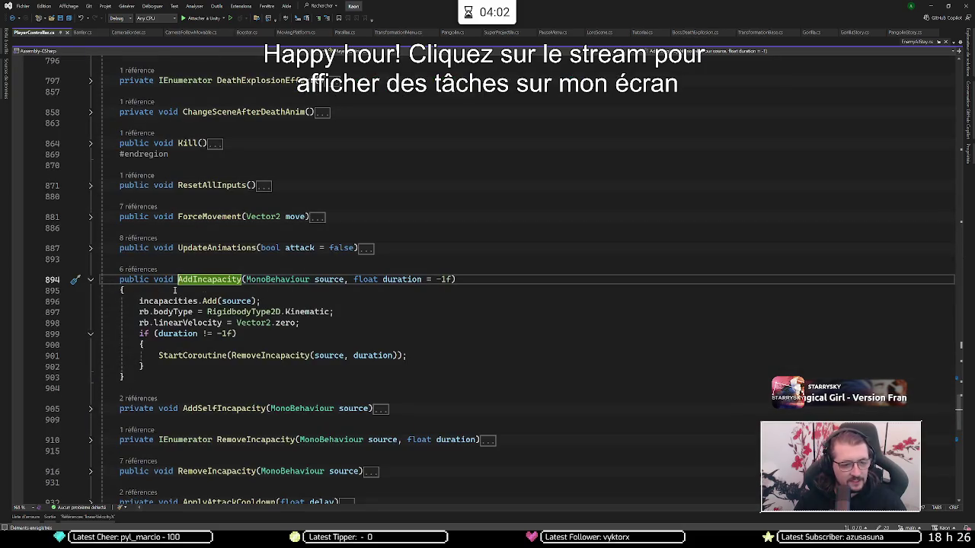
{"action": "left_click", "coordinate": [211, 301]}
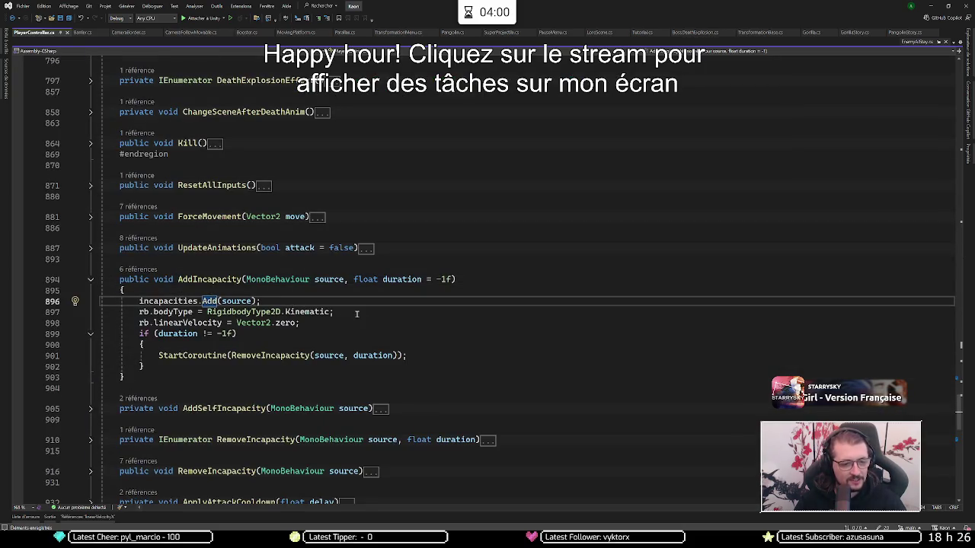
{"action": "left_click_drag", "start_coordinate": [357, 312], "coordinate": [365, 303]}
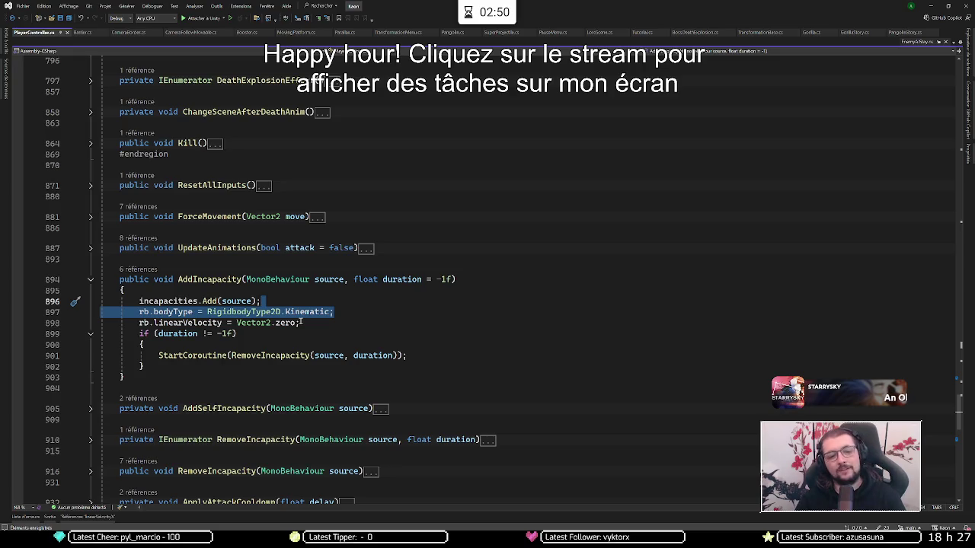
{"action": "key", "text": "ctrl+m"}
{"action": "key", "text": "ctrl+m"}
{"action": "scroll", "coordinate": [340, 311], "scroll_direction": "down", "scroll_amount": 3}
{"action": "mouse_move", "coordinate": [340, 311]}
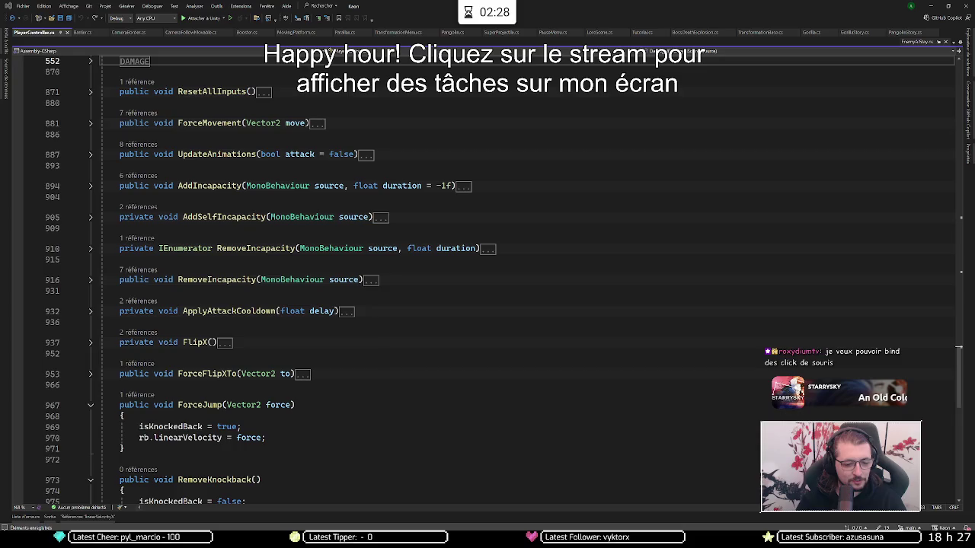
{"action": "key", "text": "alt+Tab"}
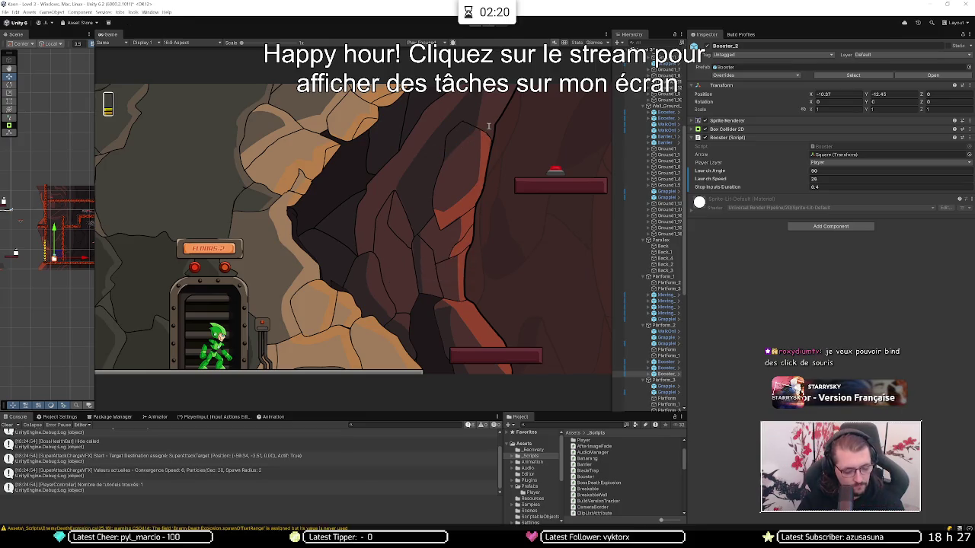
Step: Unload the Level 3 scene from the Hierarchy so only MainMenu remains
{"action": "scroll", "coordinate": [653, 75], "scroll_direction": "up", "scroll_amount": 5}
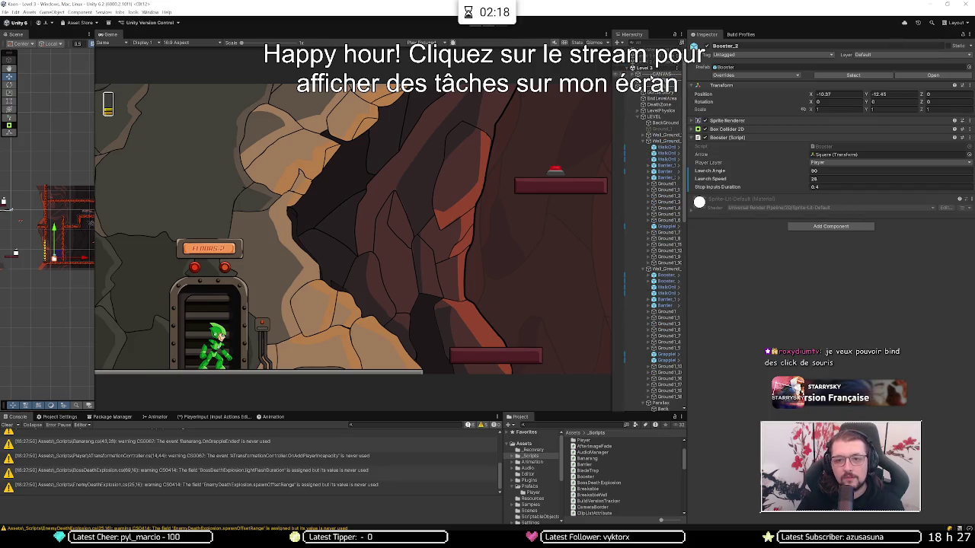
{"action": "left_click", "coordinate": [670, 53]}
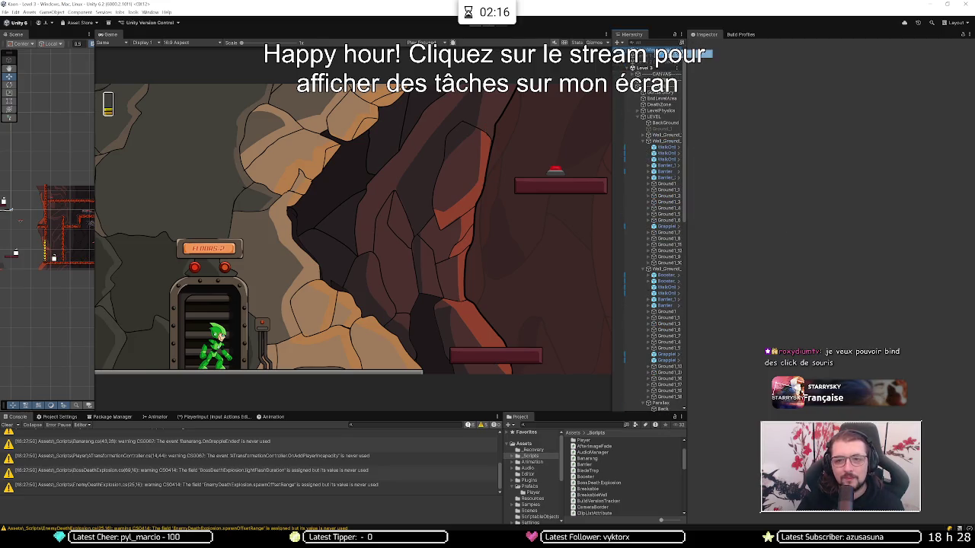
{"action": "left_click", "coordinate": [670, 53]}
{"action": "right_click", "coordinate": [645, 90]}
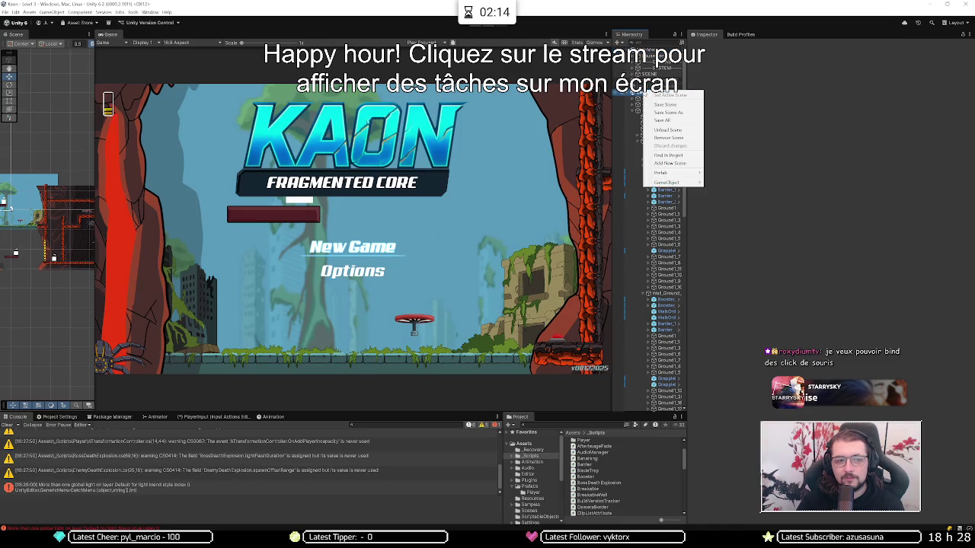
{"action": "left_click", "coordinate": [643, 92]}
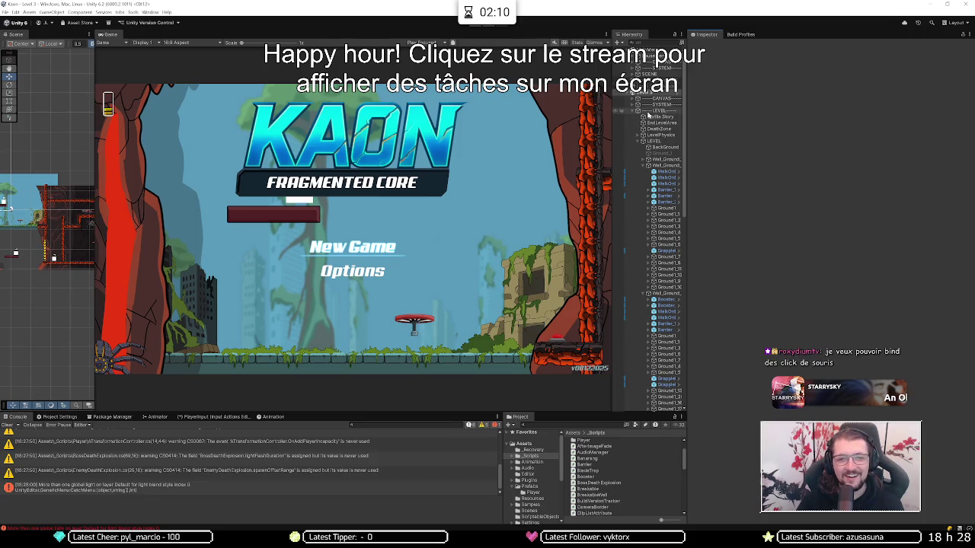
{"action": "right_click", "coordinate": [662, 92]}
{"action": "left_click", "coordinate": [680, 134]}
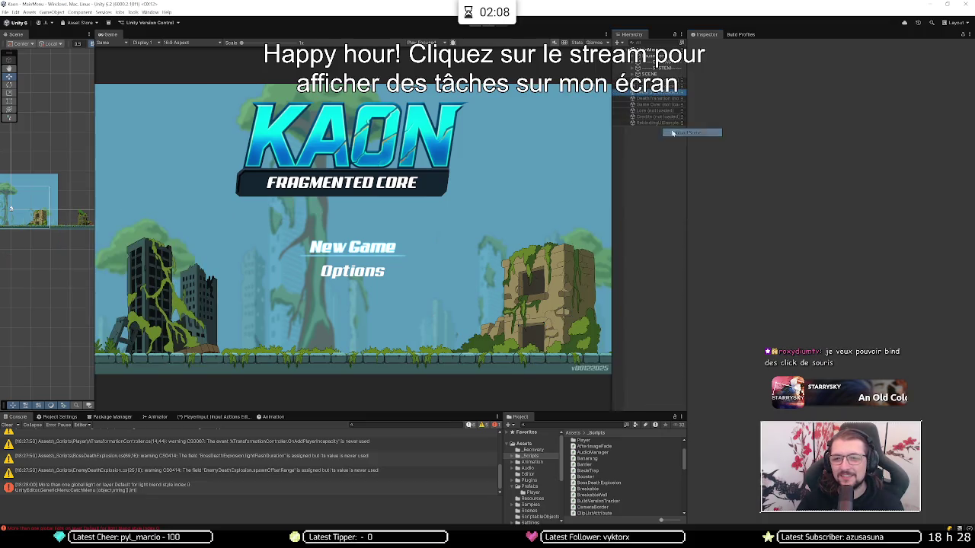
Step: Run the game and open the Options screen from the main menu
{"action": "key", "text": "ctrl+p"}
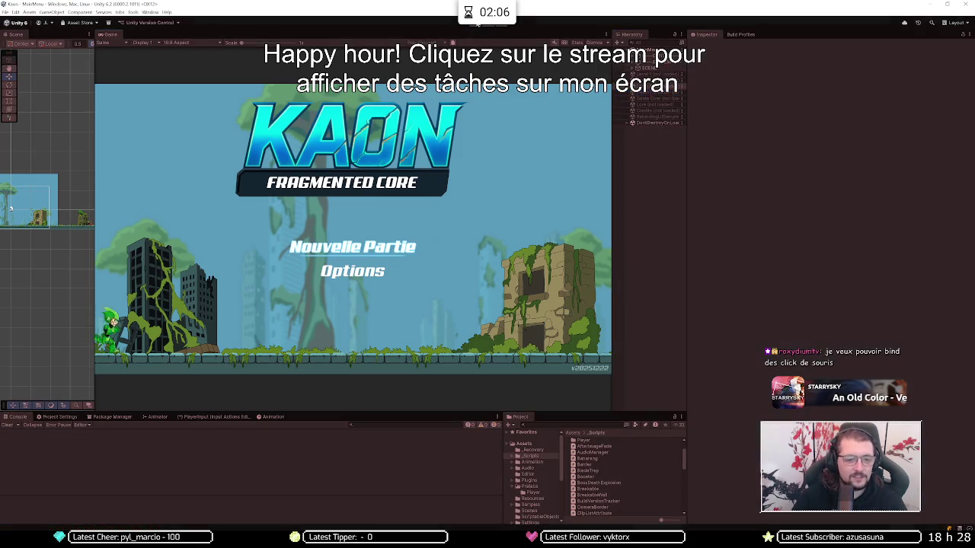
{"action": "key", "text": "Down"}
{"action": "key", "text": "Return"}
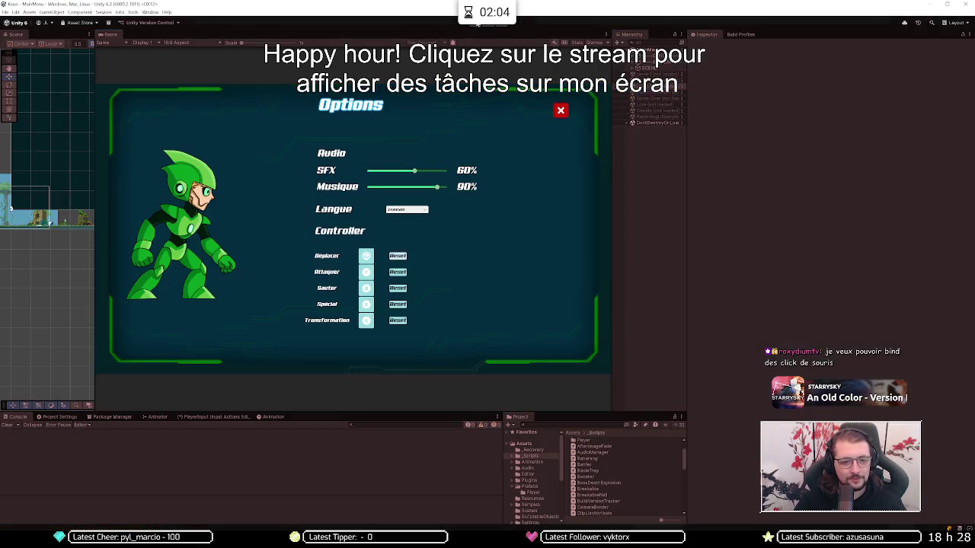
Step: Show the keyboard bindings, experiment with rebinding Attaquer, then close Options
{"action": "key", "text": "Down"}
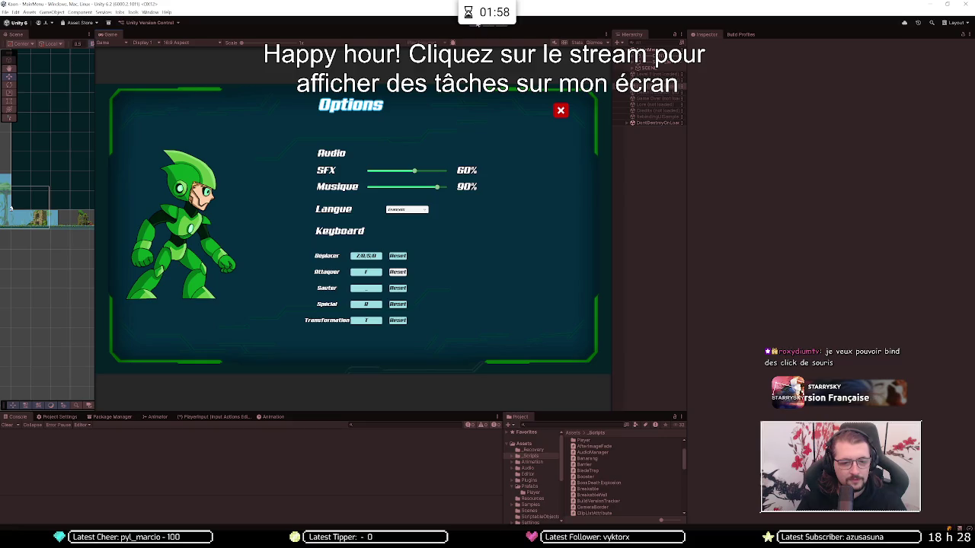
{"action": "left_click", "coordinate": [459, 236]}
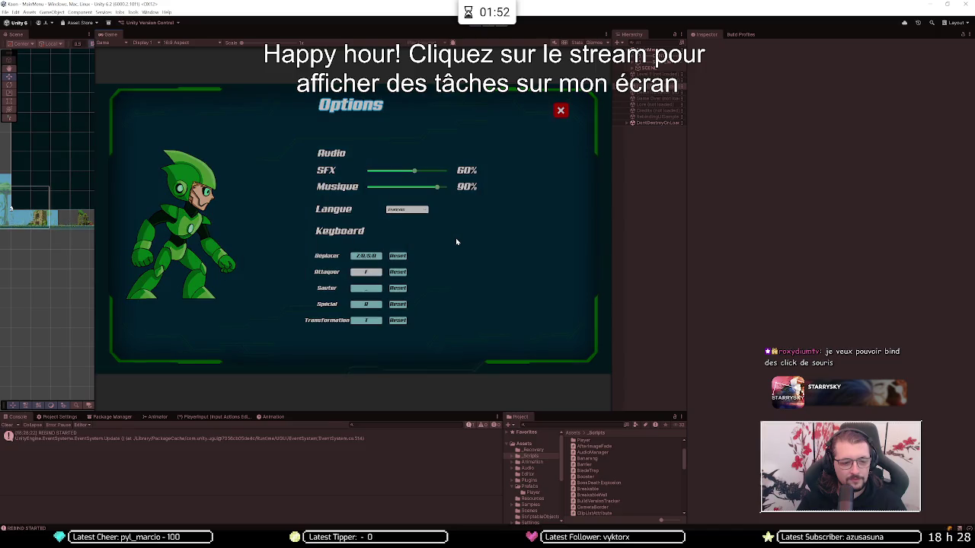
{"action": "key", "text": "Escape"}
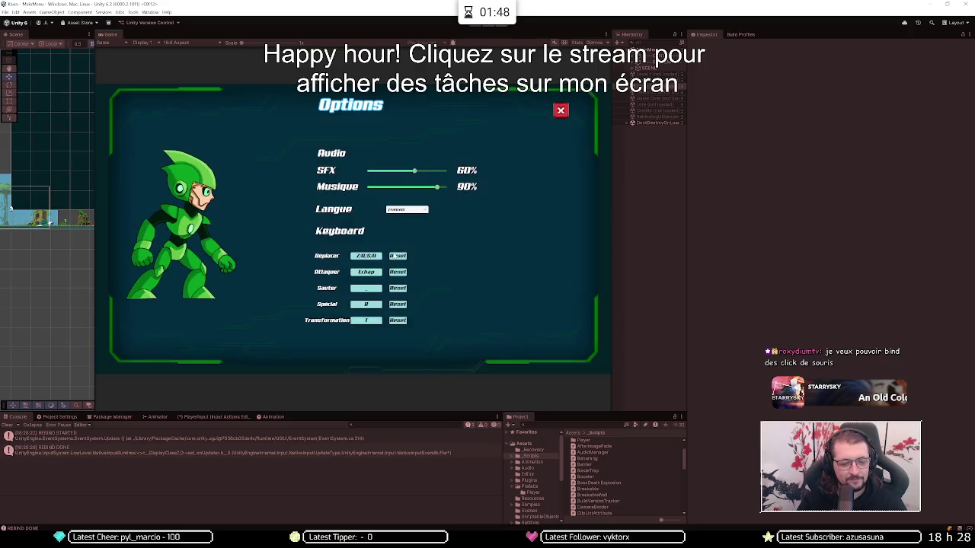
{"action": "key", "text": "Return"}
{"action": "key", "text": "i"}
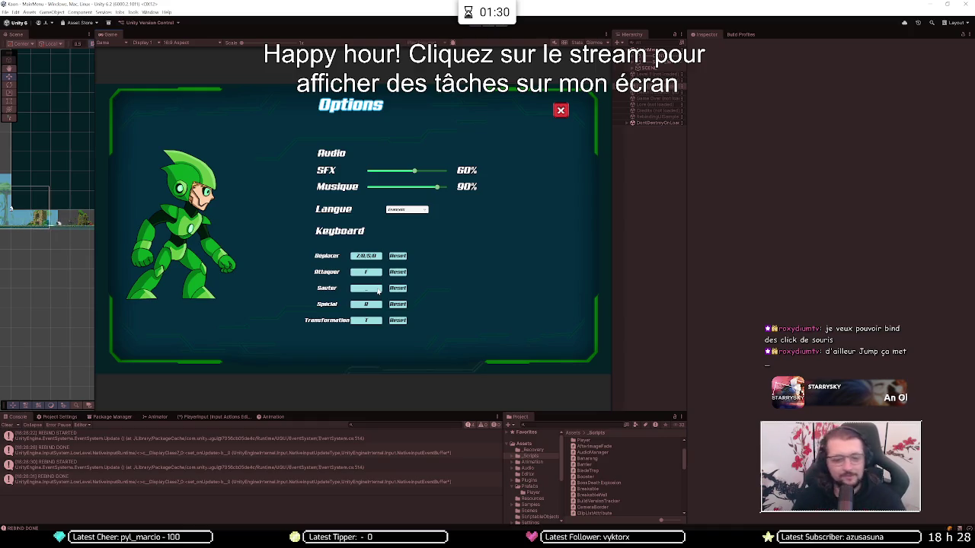
{"action": "key", "text": "Escape"}
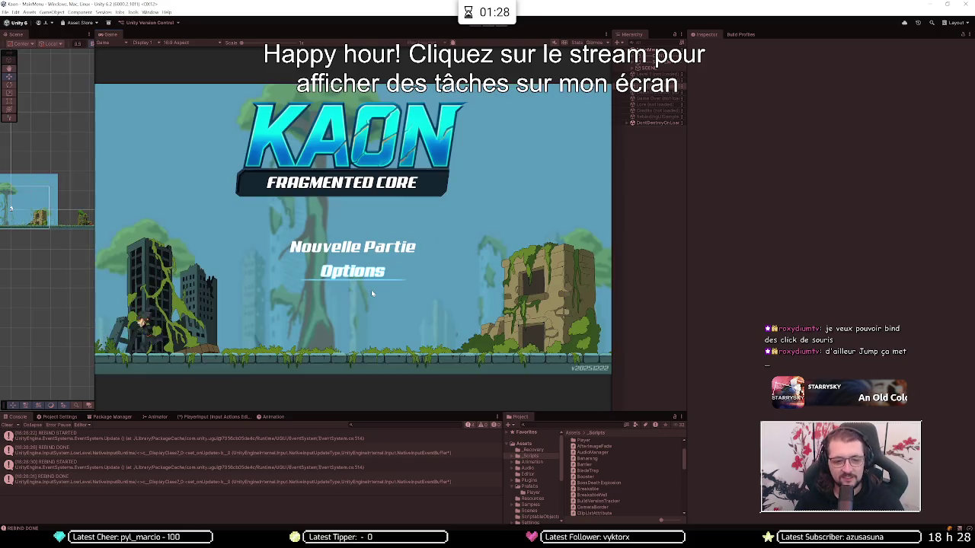
Step: Reopen Options, redo the Sauter binding and set Spécial to Espace
{"action": "left_click", "coordinate": [366, 272]}
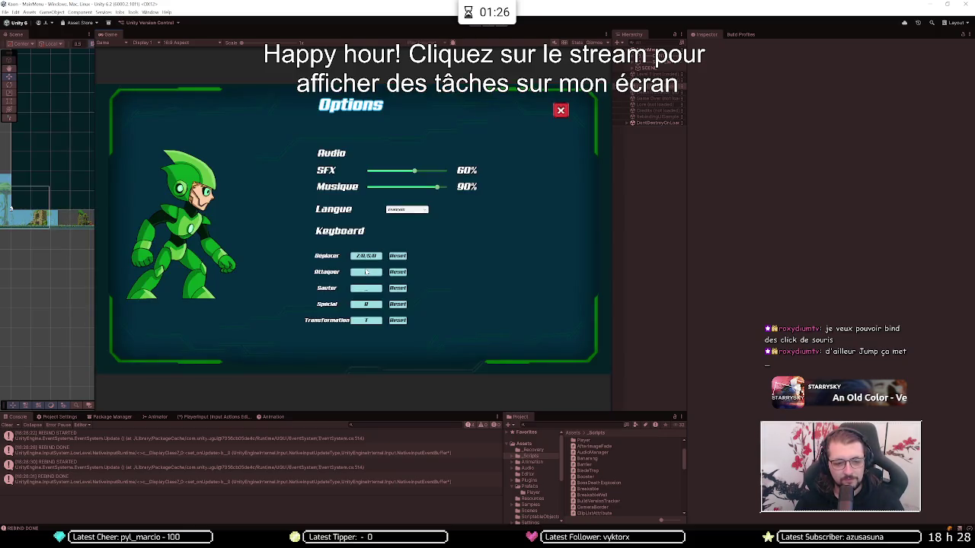
{"action": "key", "text": "Down"}
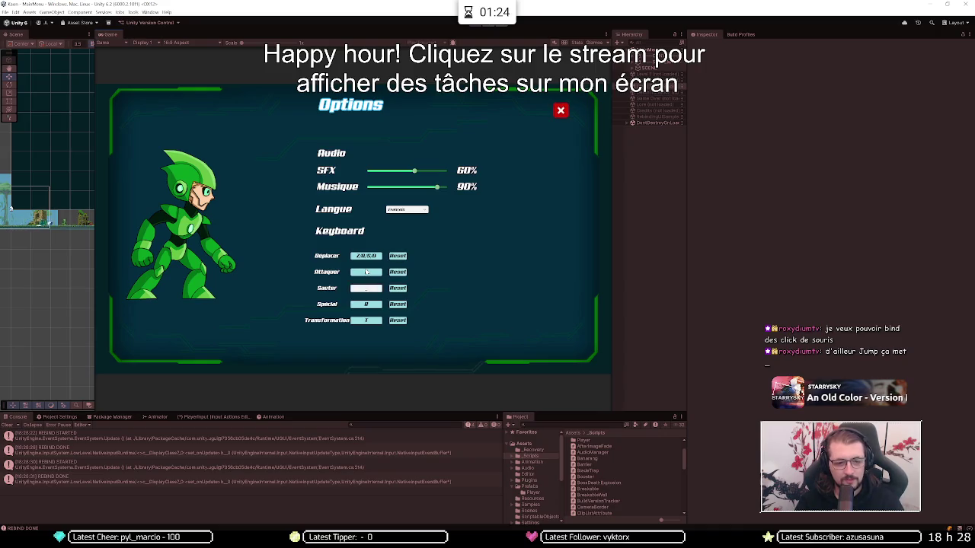
{"action": "key", "text": "Return"}
{"action": "key", "text": "space"}
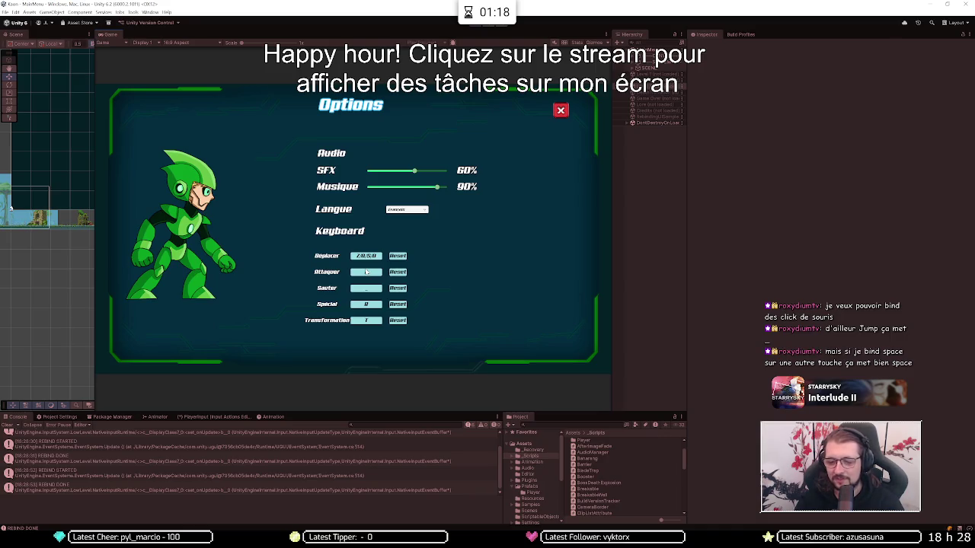
{"action": "key", "text": "Right"}
{"action": "key", "text": "Down"}
{"action": "key", "text": "Down"}
{"action": "key", "text": "Left"}
{"action": "key", "text": "Down"}
{"action": "key", "text": "space"}
{"action": "key", "text": "space"}
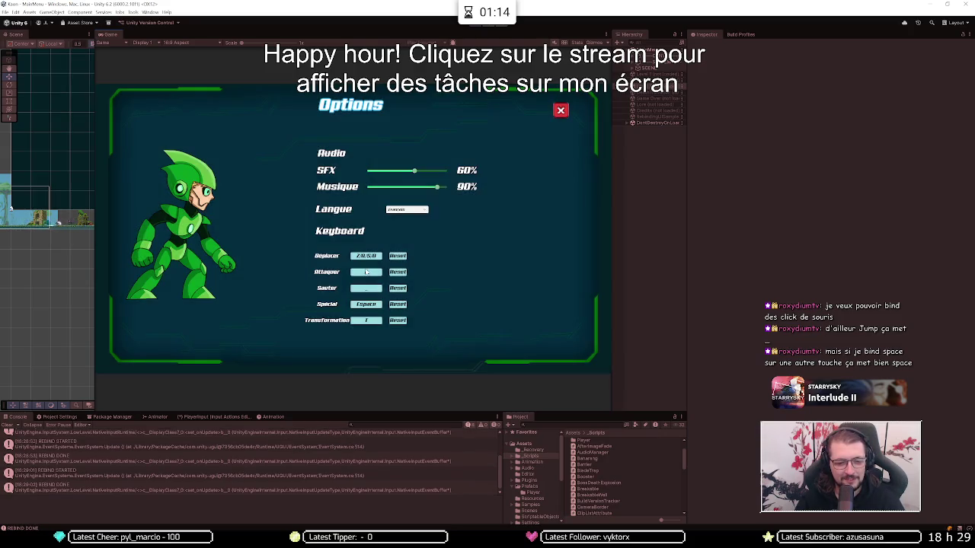
Step: Rebind the Spécial action from Espace to B
{"action": "key", "text": "Right"}
{"action": "key", "text": "Down"}
{"action": "key", "text": "Down"}
{"action": "key", "text": "Left"}
{"action": "key", "text": "Down"}
{"action": "key", "text": "space"}
{"action": "key", "text": "b"}
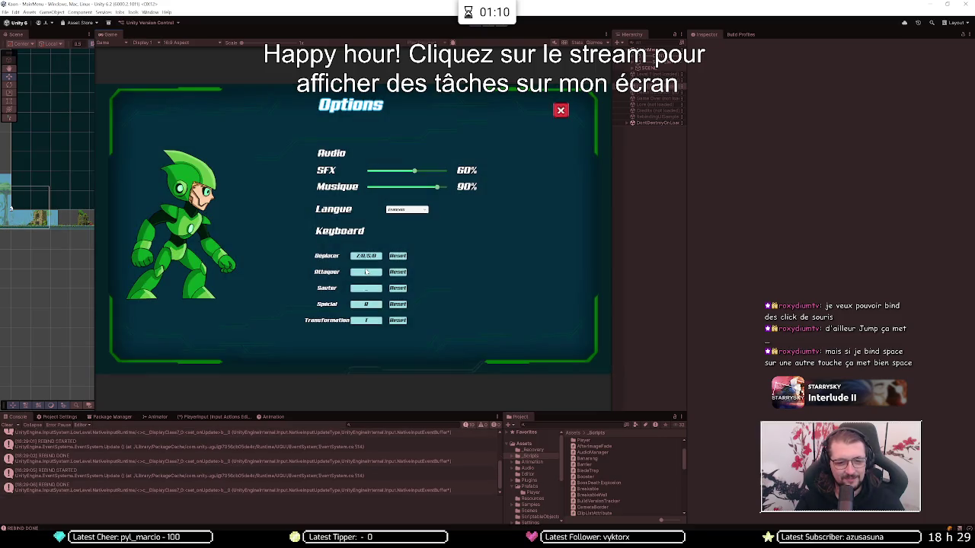
Step: Leave Options, reopen it to confirm the bindings, and close it to the title menu
{"action": "key", "text": "Down"}
{"action": "key", "text": "Down"}
{"action": "key", "text": "Down"}
{"action": "key", "text": "Left"}
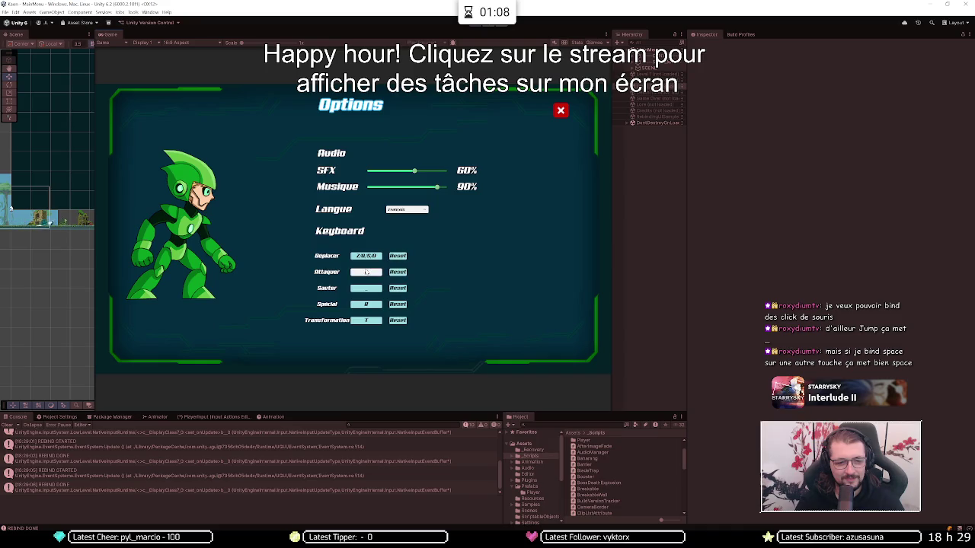
{"action": "key", "text": "Return"}
{"action": "key", "text": "Escape"}
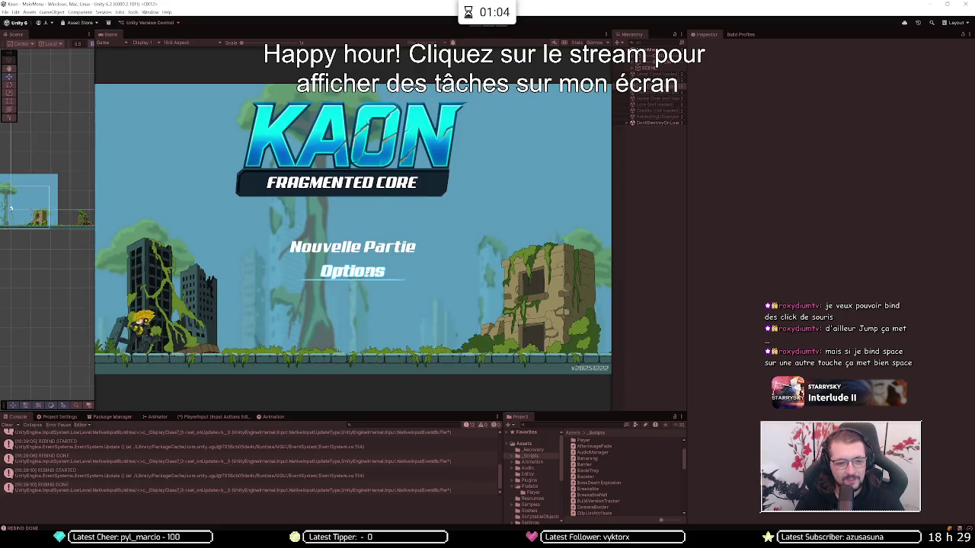
{"action": "left_click", "coordinate": [367, 272]}
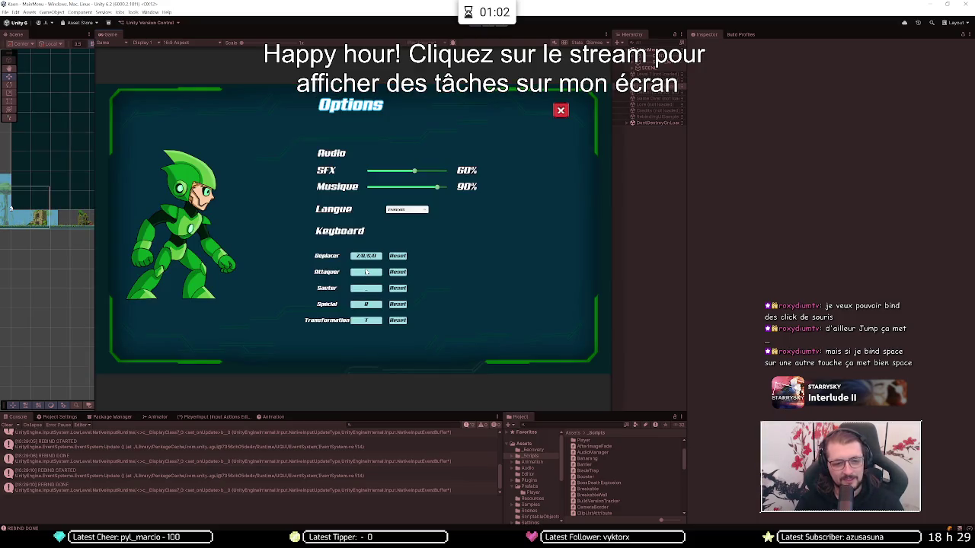
{"action": "key", "text": "Escape"}
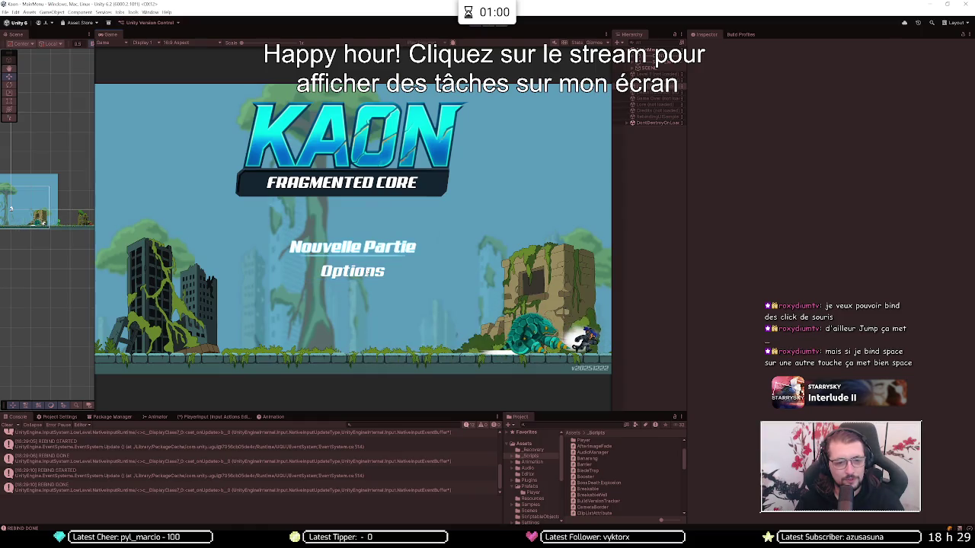
Step: Start a Nouvelle Partie and run the character right, jumping beside the SAUTER sign
{"action": "key", "text": "Return"}
{"action": "key", "text": "Return"}
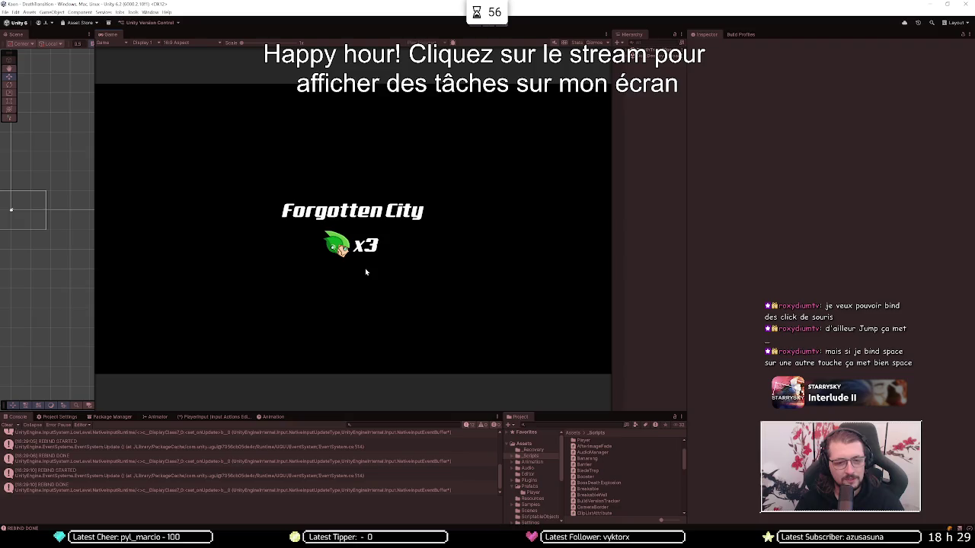
{"action": "key", "text": "Right"}
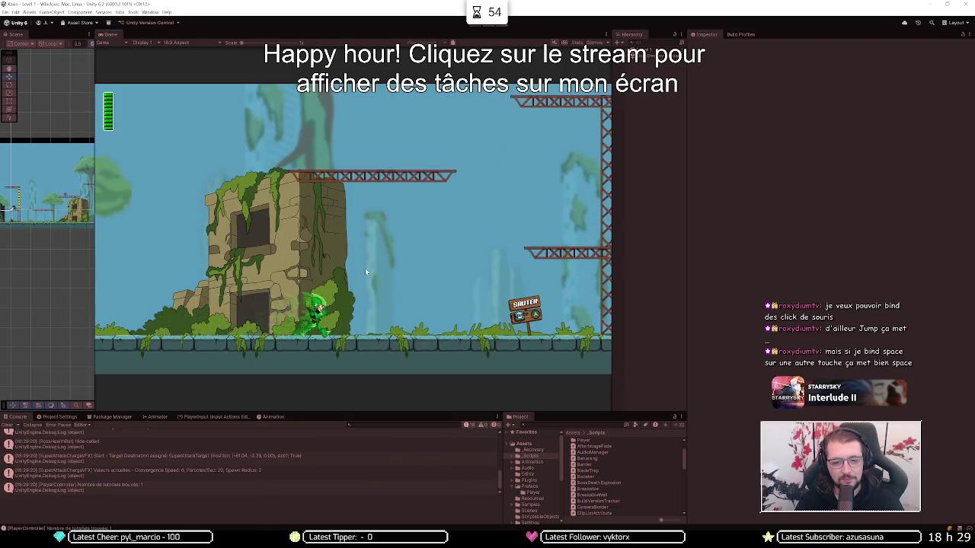
{"action": "key", "text": "Right"}
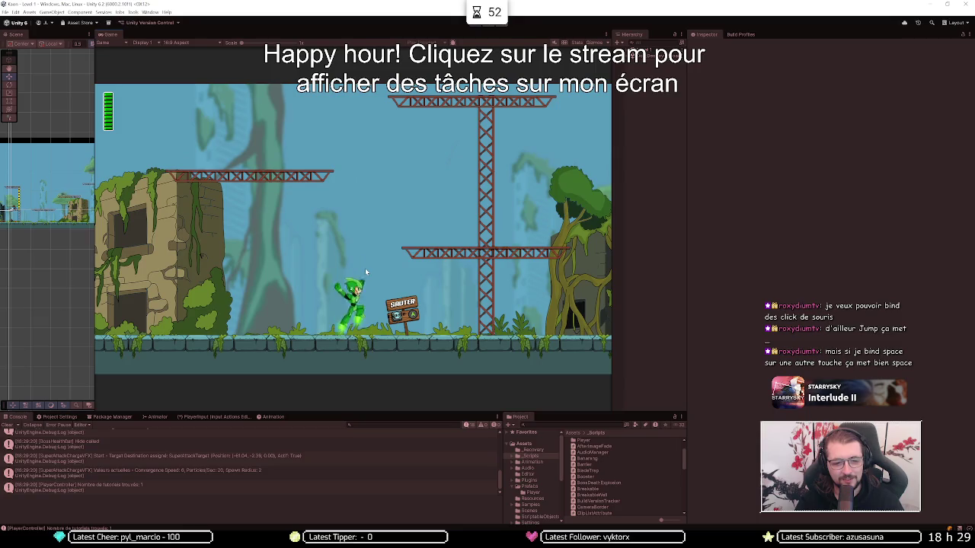
{"action": "key", "text": "space"}
{"action": "key", "text": "Left"}
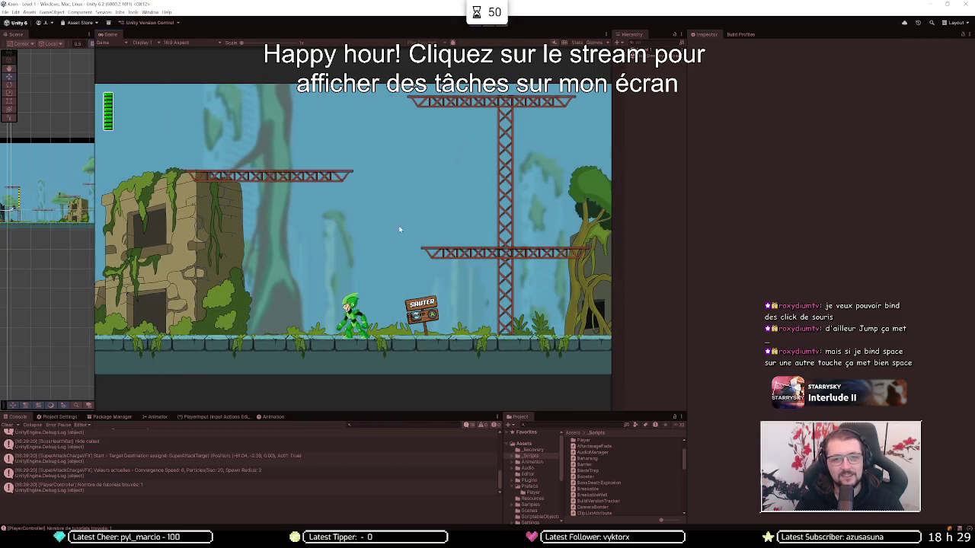
{"action": "key", "text": "XF86AudioLowerVolume"}
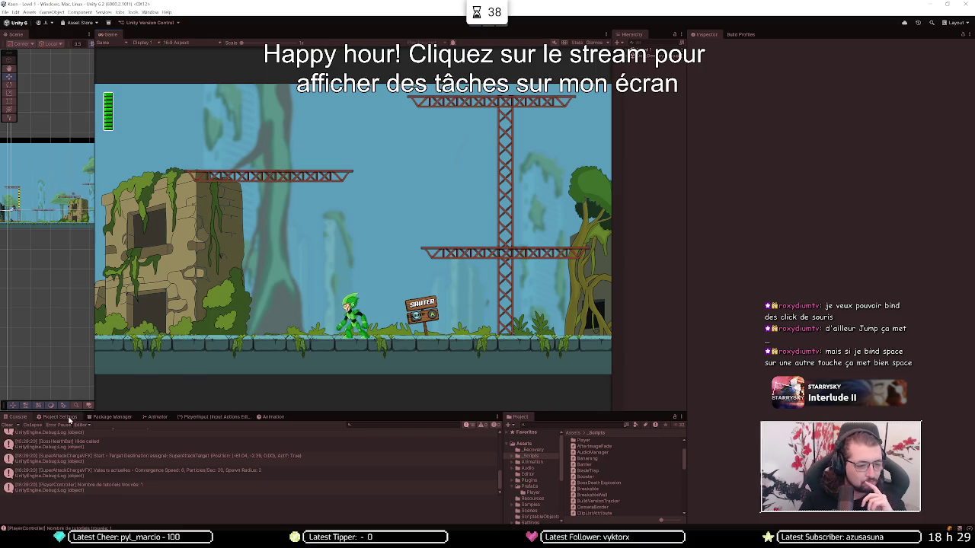
Step: Open the input actions settings and browse the control-scheme dropdown
{"action": "left_click", "coordinate": [47, 417]}
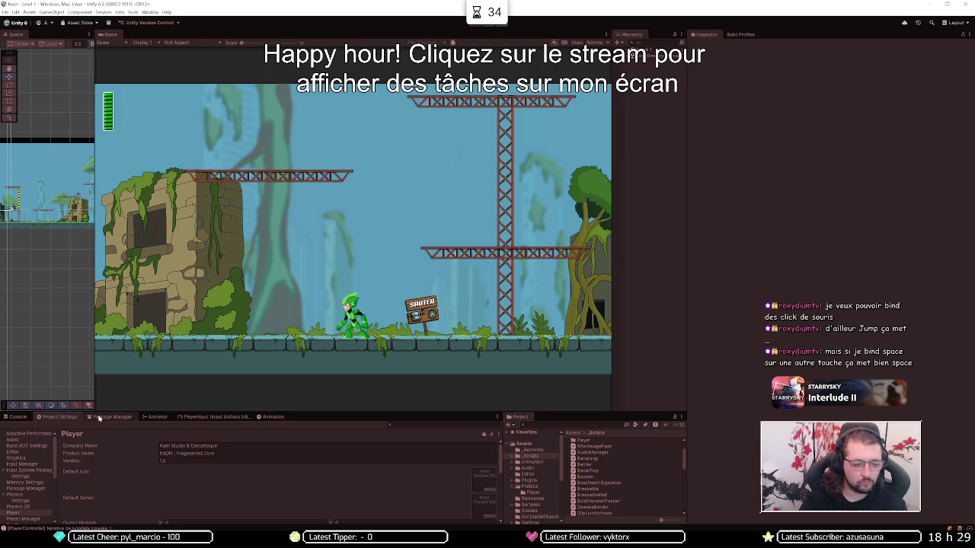
{"action": "scroll", "coordinate": [105, 491], "scroll_direction": "down", "scroll_amount": 5}
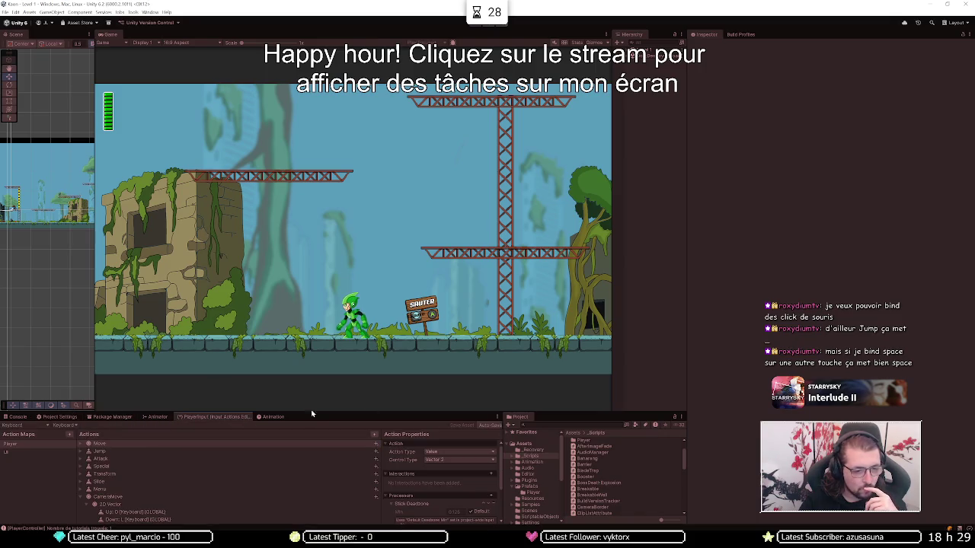
{"action": "left_click", "coordinate": [64, 425]}
{"action": "left_click", "coordinate": [43, 426]}
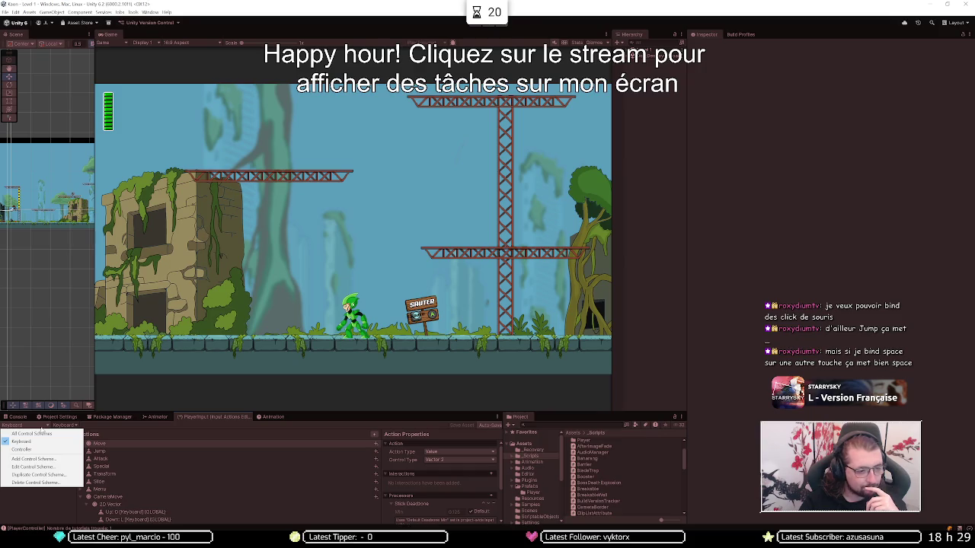
{"action": "left_click", "coordinate": [44, 425]}
{"action": "left_click", "coordinate": [44, 425]}
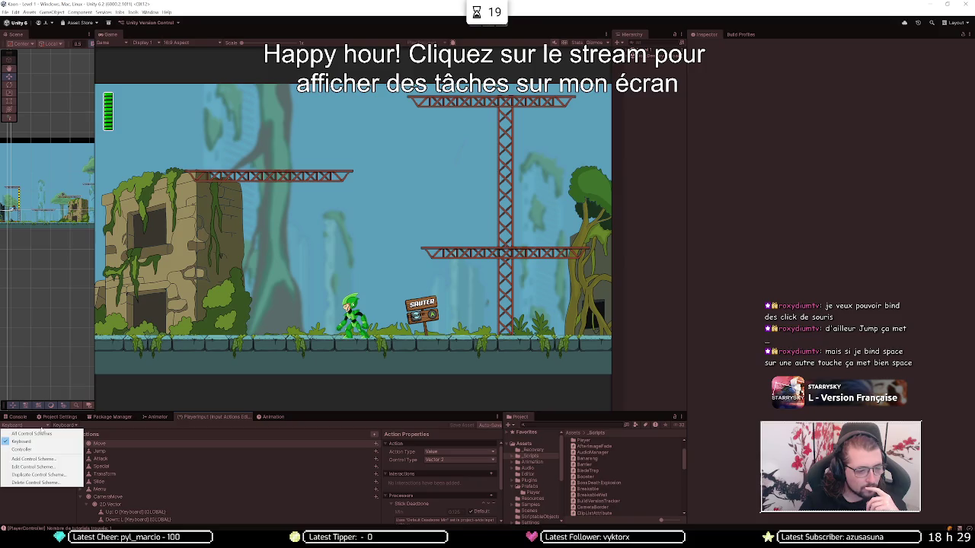
{"action": "left_click", "coordinate": [153, 429]}
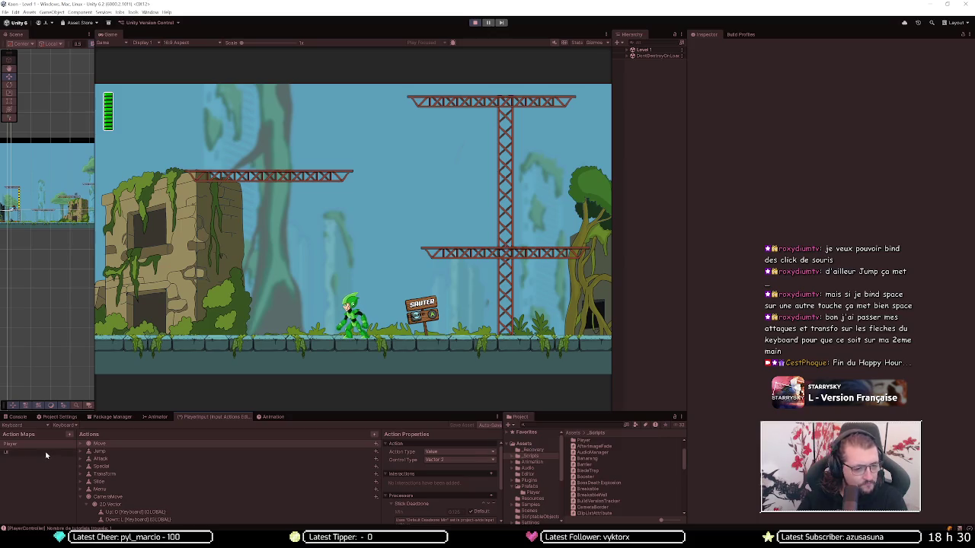
Step: Check the UI and Player maps, then choose Add Control Scheme from the dropdown
{"action": "left_click", "coordinate": [46, 455]}
{"action": "left_click", "coordinate": [45, 443]}
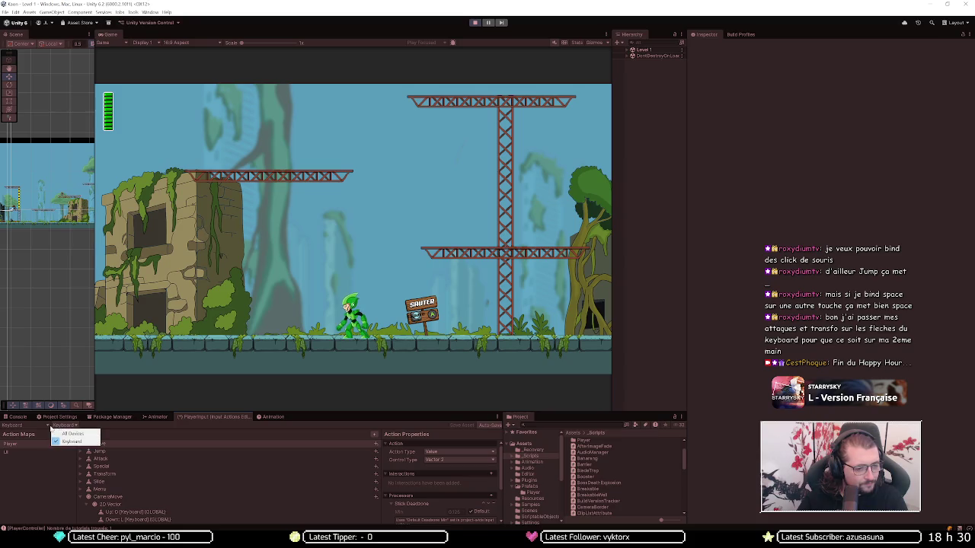
{"action": "left_click", "coordinate": [51, 426]}
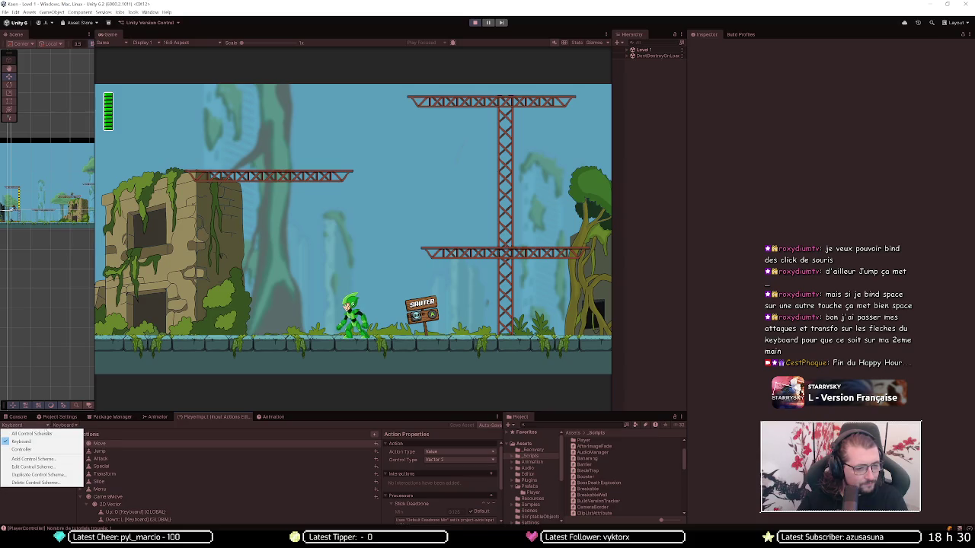
{"action": "left_click", "coordinate": [45, 467]}
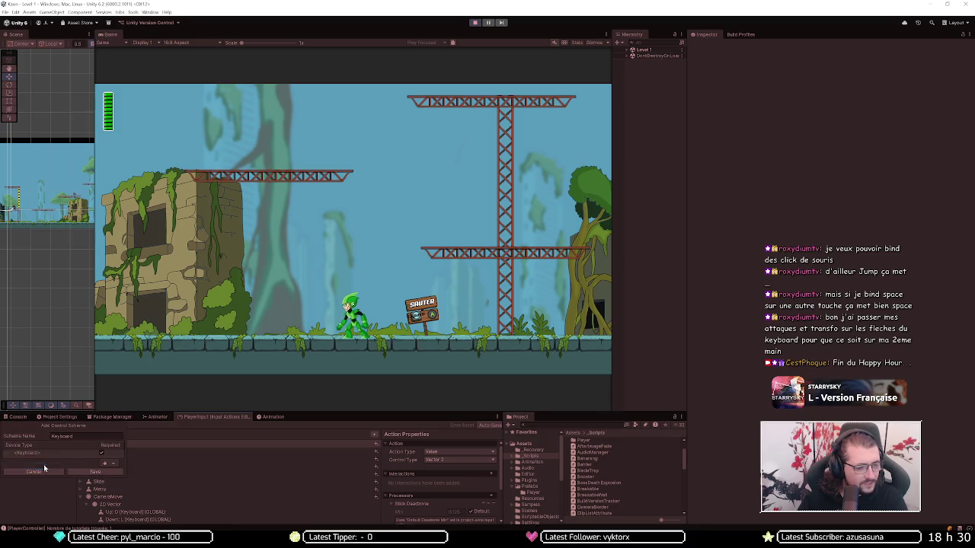
Step: Add Mouse as a device type to the Keyboard control scheme and save the scheme
{"action": "left_click", "coordinate": [105, 463]}
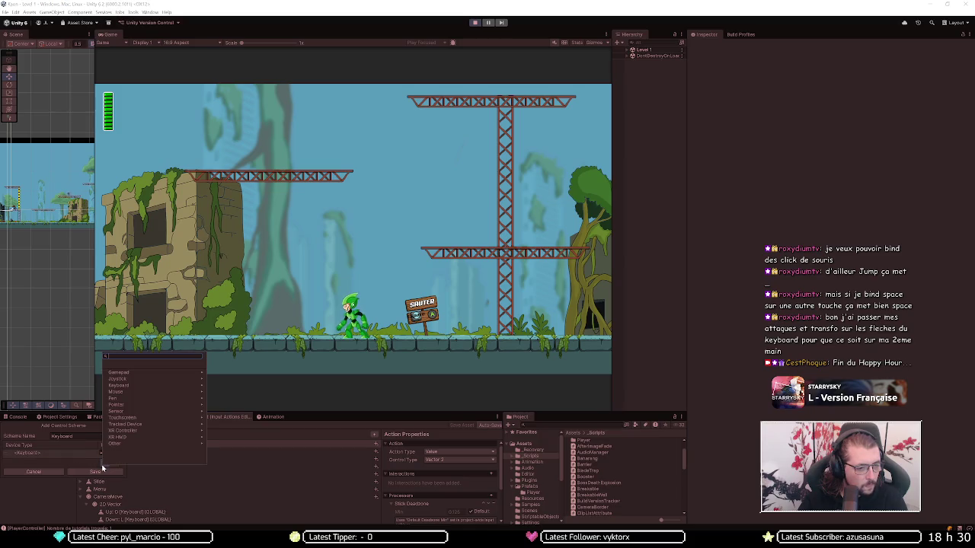
{"action": "left_click", "coordinate": [139, 386]}
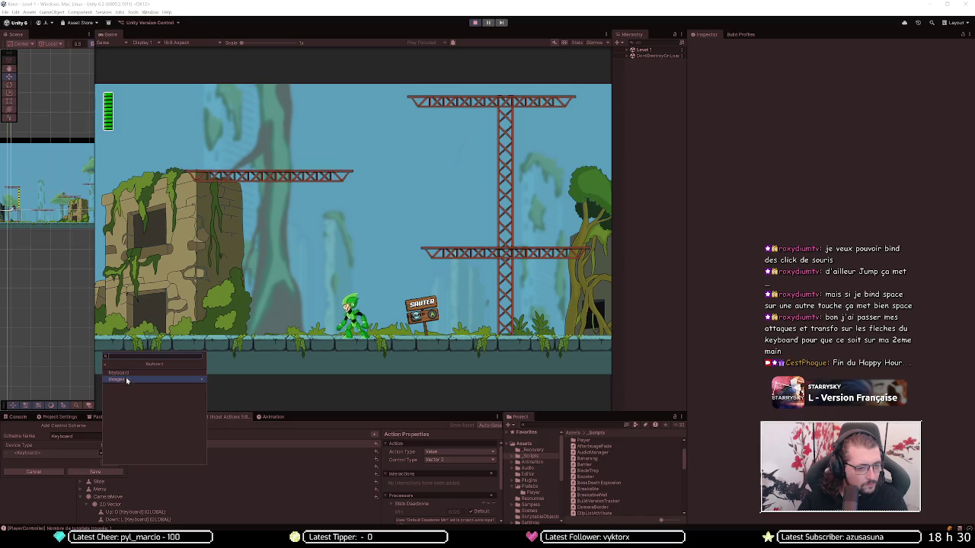
{"action": "left_click", "coordinate": [126, 379]}
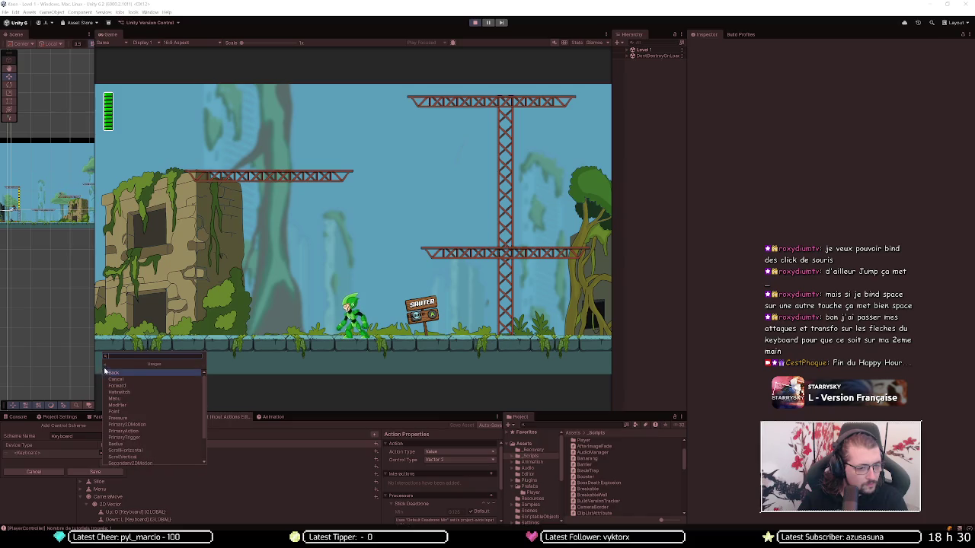
{"action": "left_click", "coordinate": [107, 364]}
{"action": "left_click", "coordinate": [107, 364]}
{"action": "left_click", "coordinate": [125, 393]}
{"action": "left_click", "coordinate": [131, 374]}
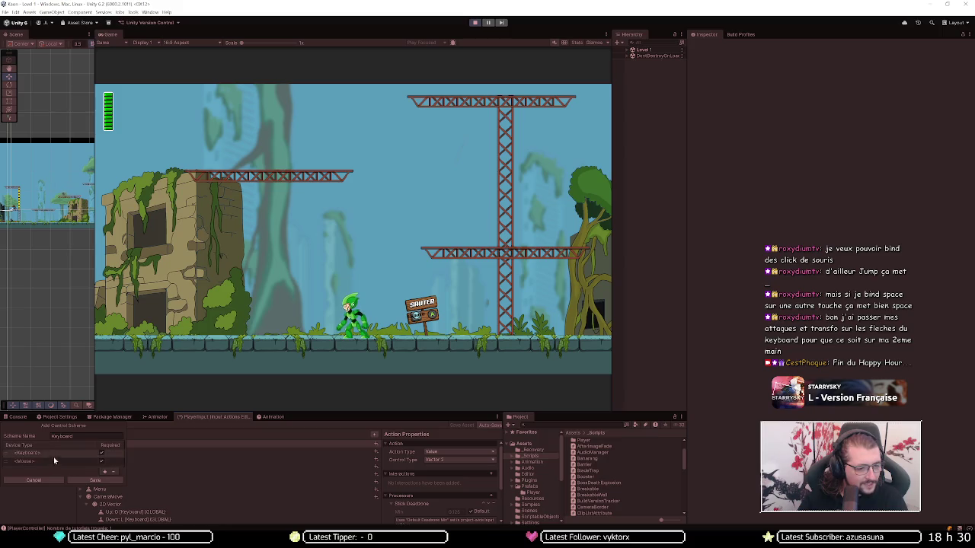
{"action": "left_click", "coordinate": [95, 479]}
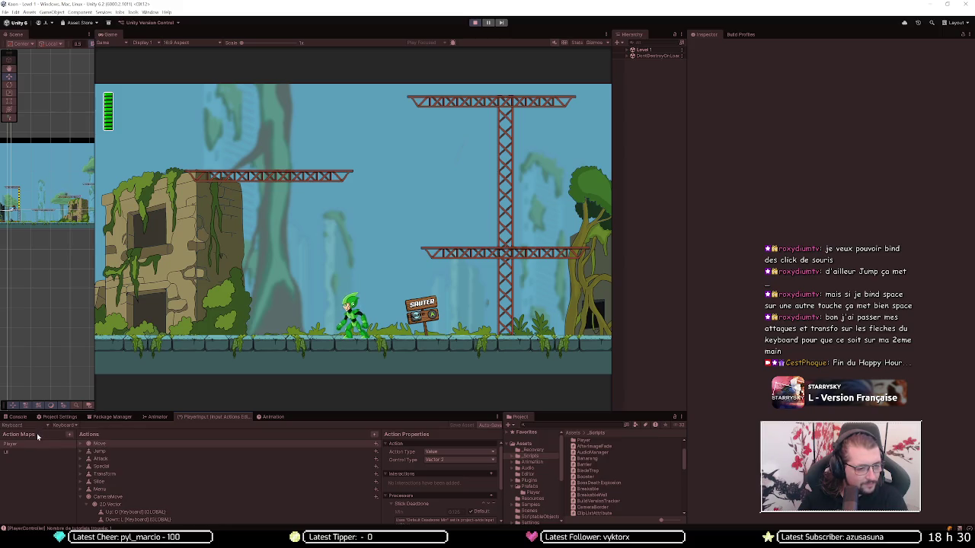
Step: Set the device filter to All Devices, collapse CameraMove, and stop the running game
{"action": "left_click", "coordinate": [32, 427]}
{"action": "left_click", "coordinate": [64, 427]}
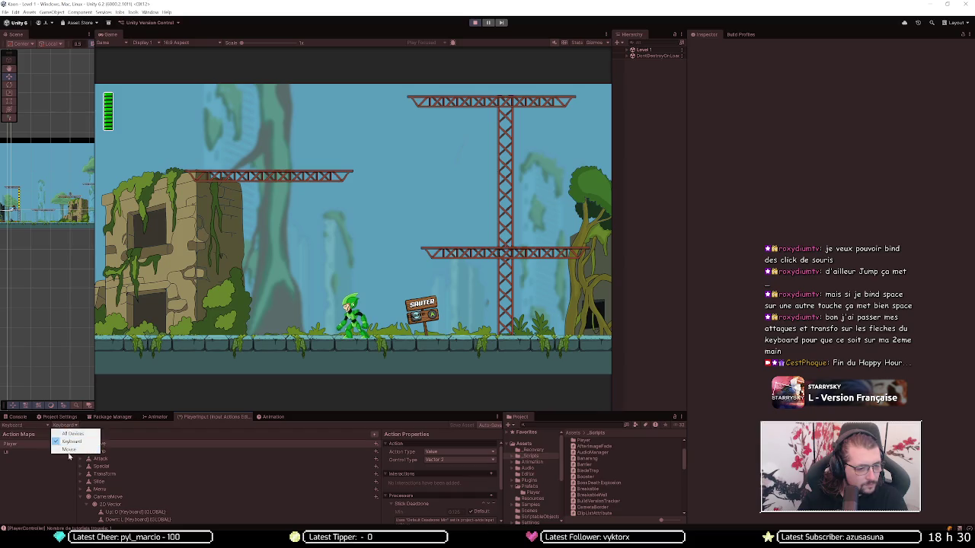
{"action": "left_click", "coordinate": [67, 434]}
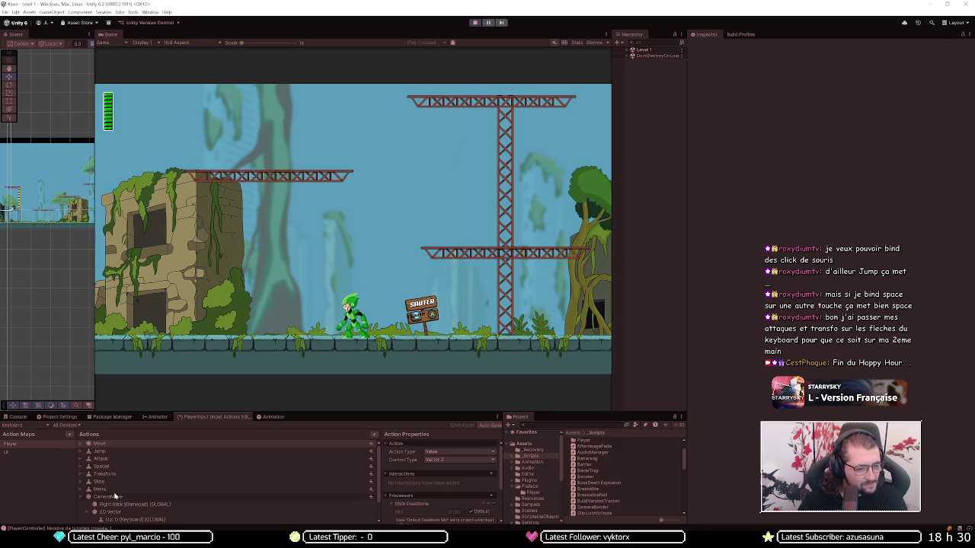
{"action": "scroll", "coordinate": [114, 496], "scroll_direction": "down", "scroll_amount": 1}
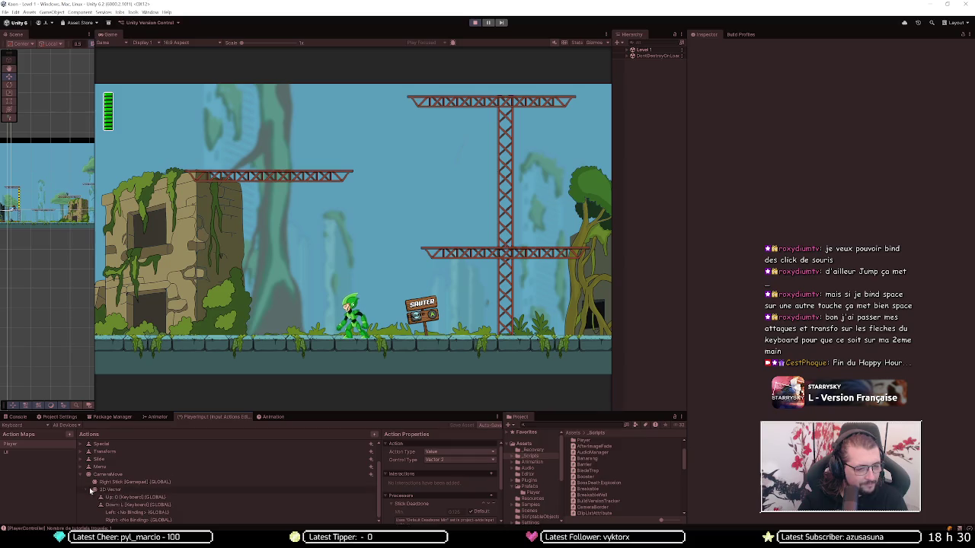
{"action": "left_click", "coordinate": [81, 474]}
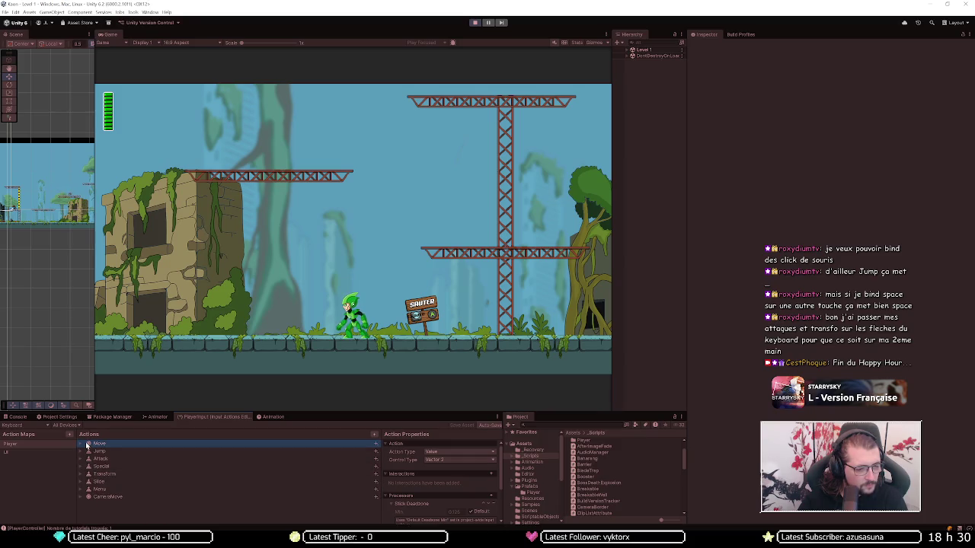
{"action": "left_click", "coordinate": [440, 111]}
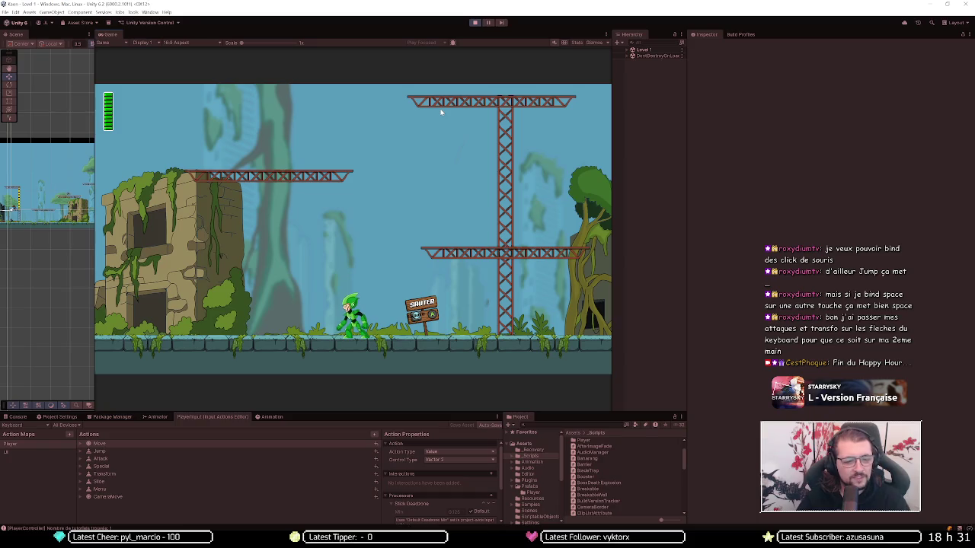
{"action": "left_click", "coordinate": [475, 22]}
Step: Play the game, open Options with keyboard bindings, and rebind Sauter to Space
{"action": "left_click", "coordinate": [474, 22]}
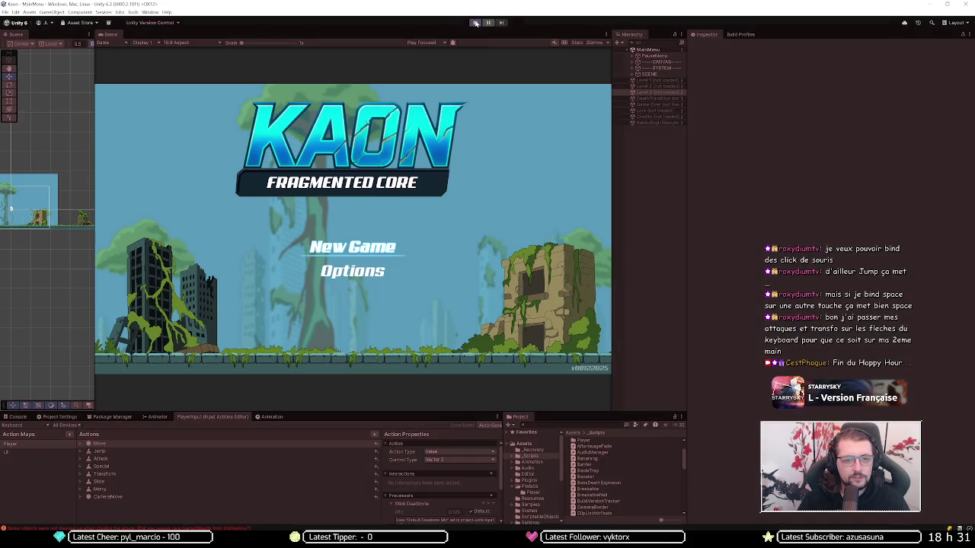
{"action": "key", "text": "Down"}
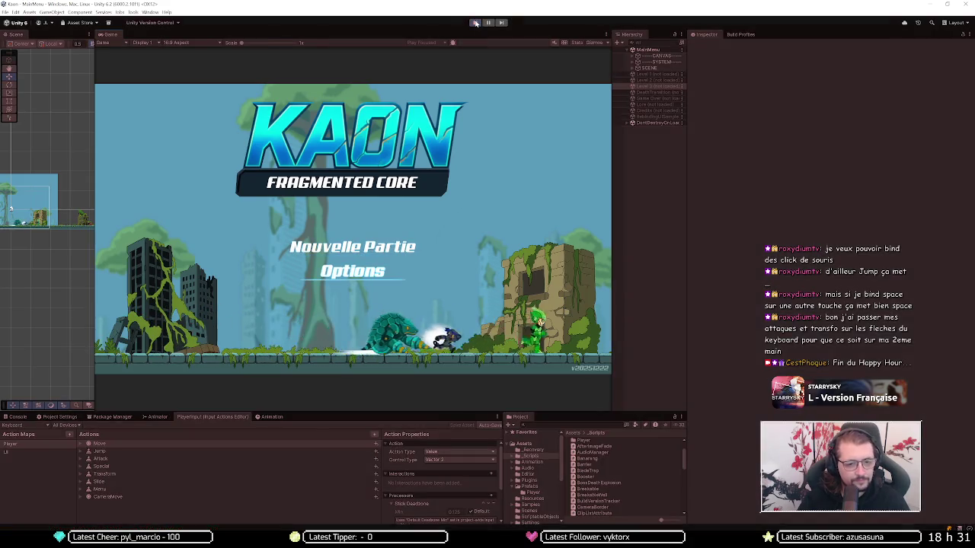
{"action": "key", "text": "Return"}
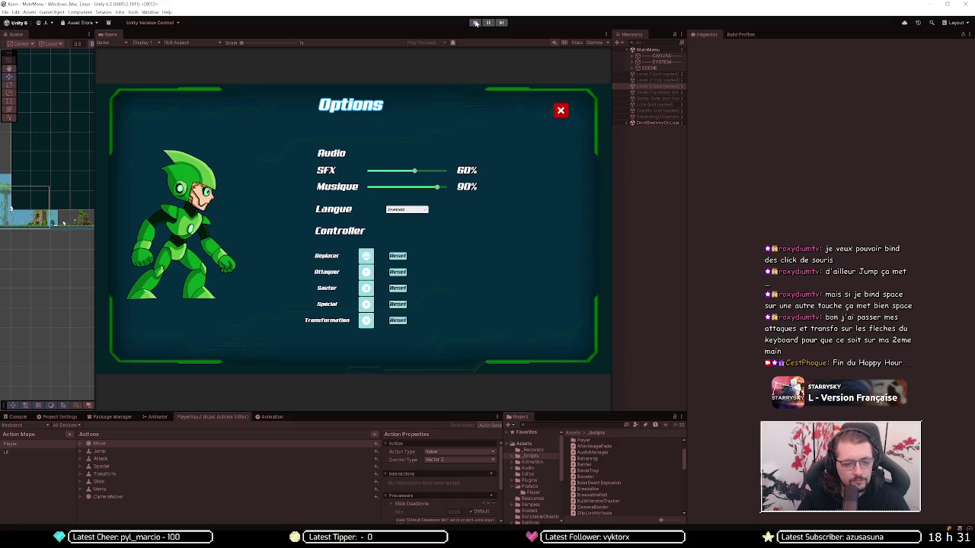
{"action": "key", "text": "Down"}
{"action": "key", "text": "Down"}
{"action": "key", "text": "Left"}
{"action": "left_click", "coordinate": [474, 23]}
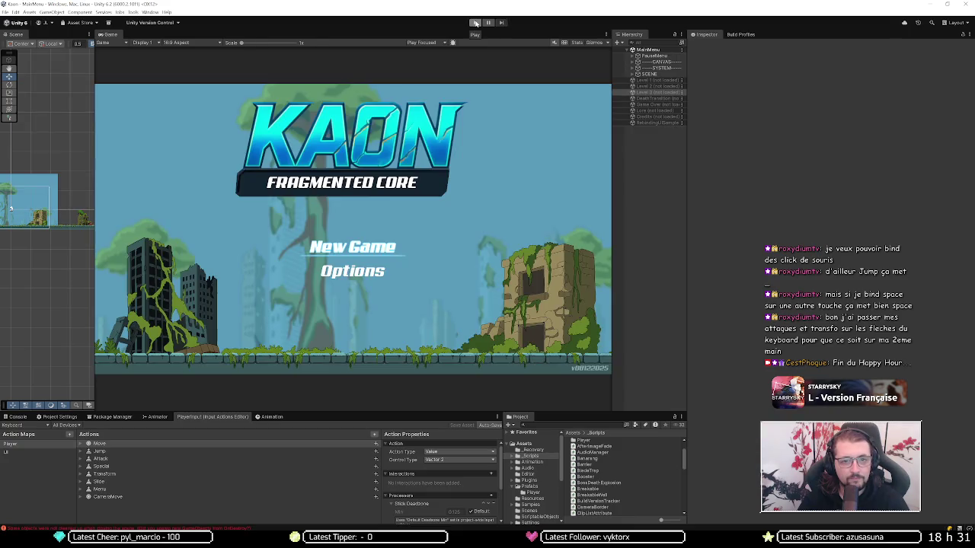
{"action": "left_click", "coordinate": [474, 23]}
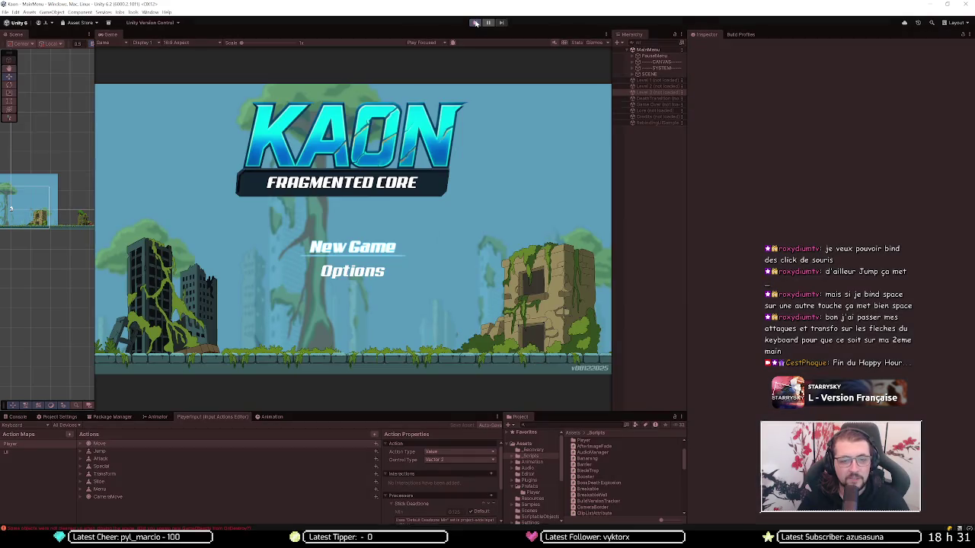
{"action": "key", "text": "Down"}
{"action": "key", "text": "Return"}
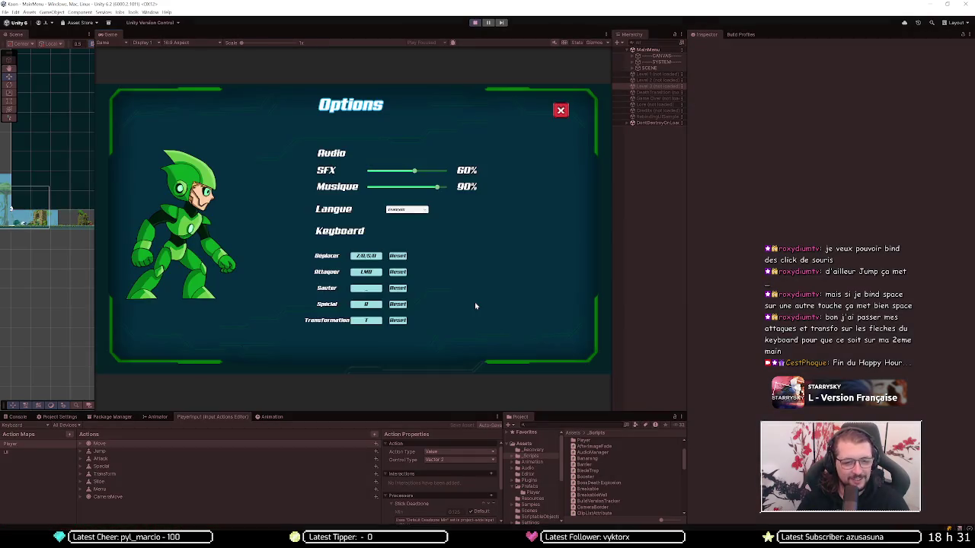
{"action": "key", "text": "Down"}
{"action": "key", "text": "Down"}
{"action": "key", "text": "Left"}
{"action": "key", "text": "Return"}
{"action": "key", "text": "space"}
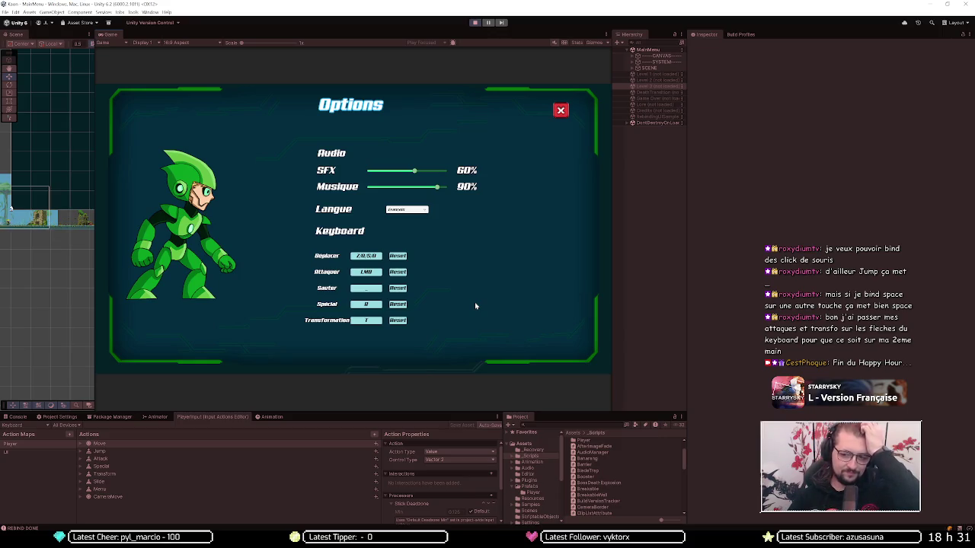
Step: Reopen Options and rebind the Spécial action to R
{"action": "left_click", "coordinate": [562, 111]}
{"action": "left_click", "coordinate": [352, 271]}
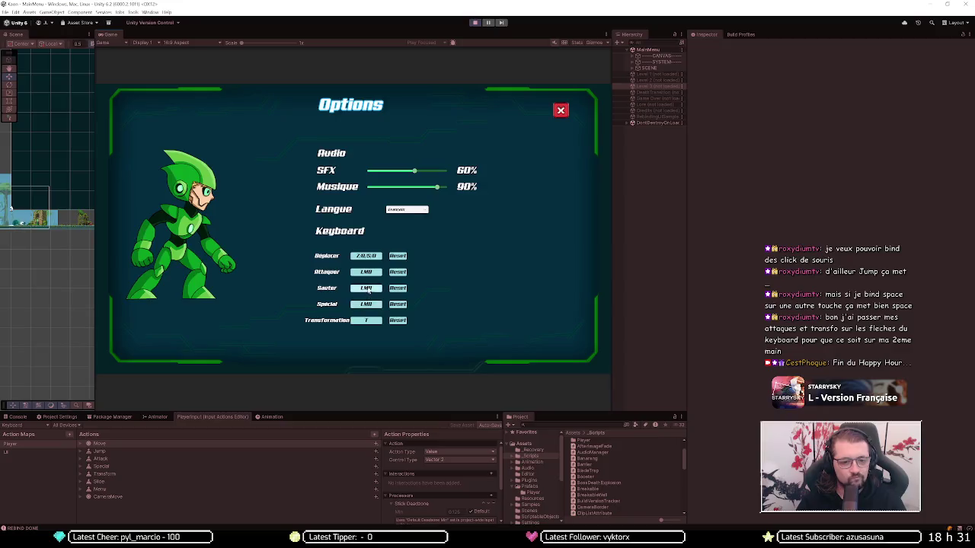
{"action": "left_click", "coordinate": [363, 306]}
{"action": "key", "text": "r"}
{"action": "left_click", "coordinate": [369, 274]}
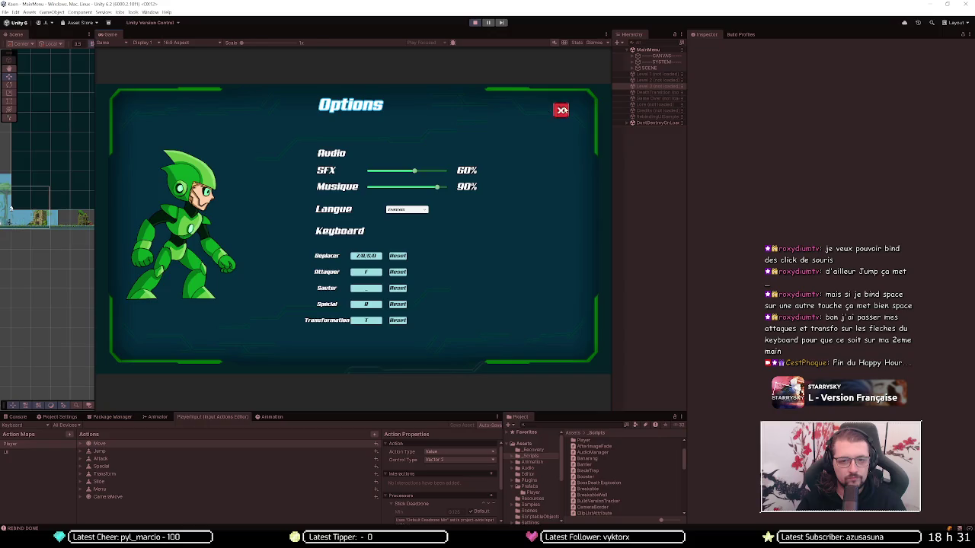
{"action": "left_click", "coordinate": [560, 110]}
Step: Rebind Attaquer to F, close Options, and try saving with Ctrl+S
{"action": "left_click", "coordinate": [352, 272]}
{"action": "left_click", "coordinate": [374, 278]}
{"action": "key", "text": "f"}
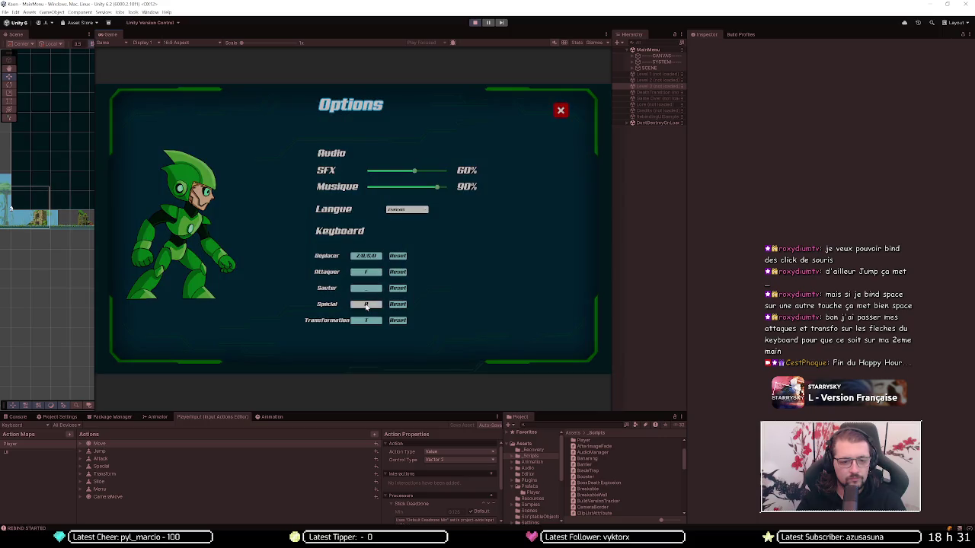
{"action": "left_click", "coordinate": [560, 109]}
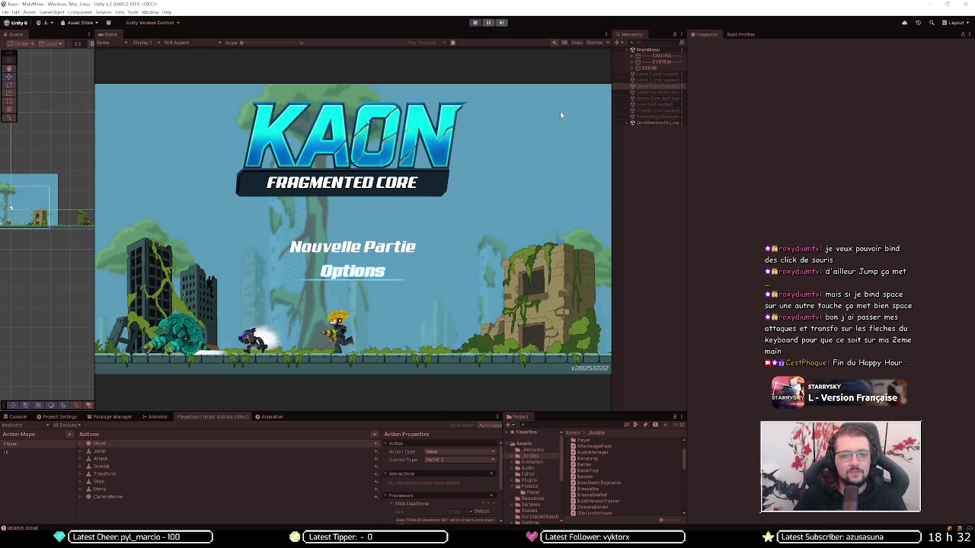
{"action": "key", "text": "ctrl+s"}
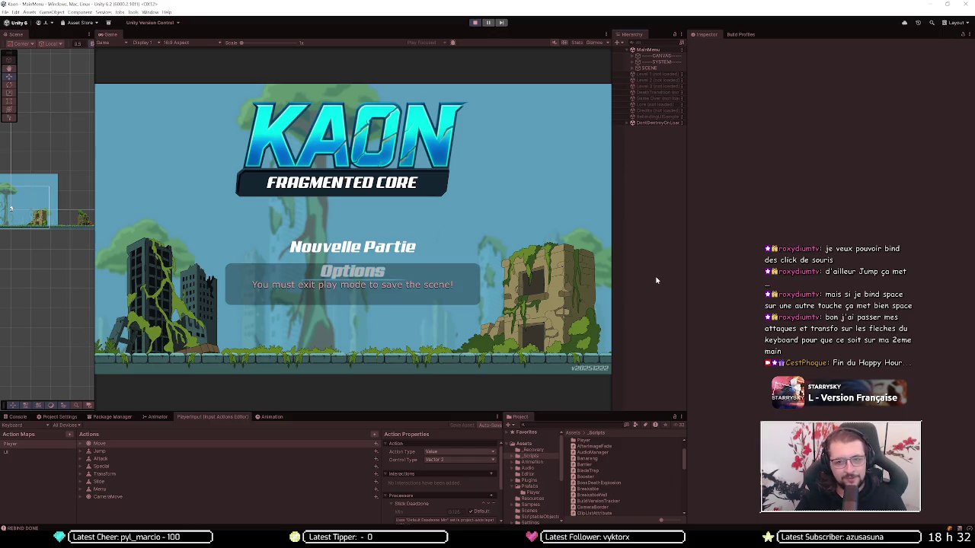
Step: Exit Play mode, load Level 3 from the Hierarchy, and view GitHub Desktop's 20 changed files
{"action": "left_click", "coordinate": [475, 23]}
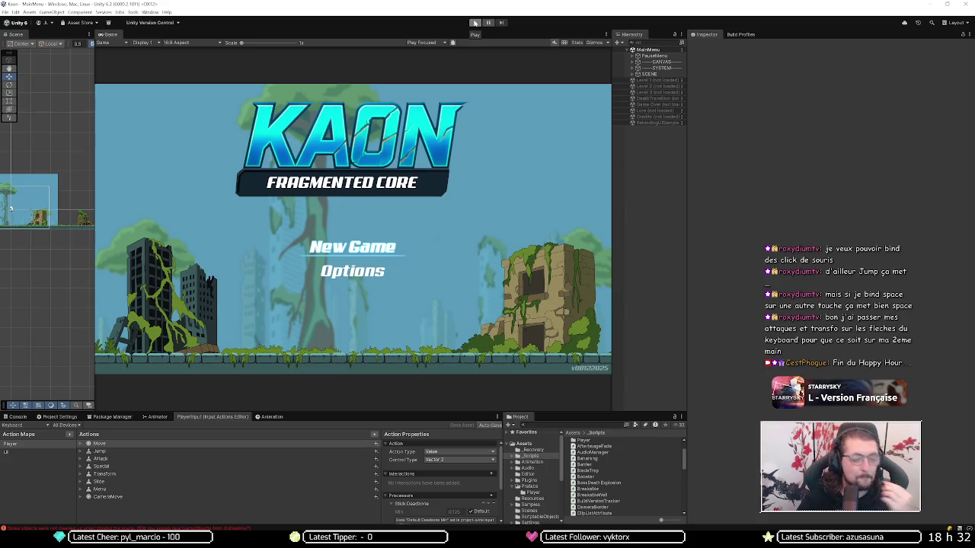
{"action": "left_click", "coordinate": [474, 23]}
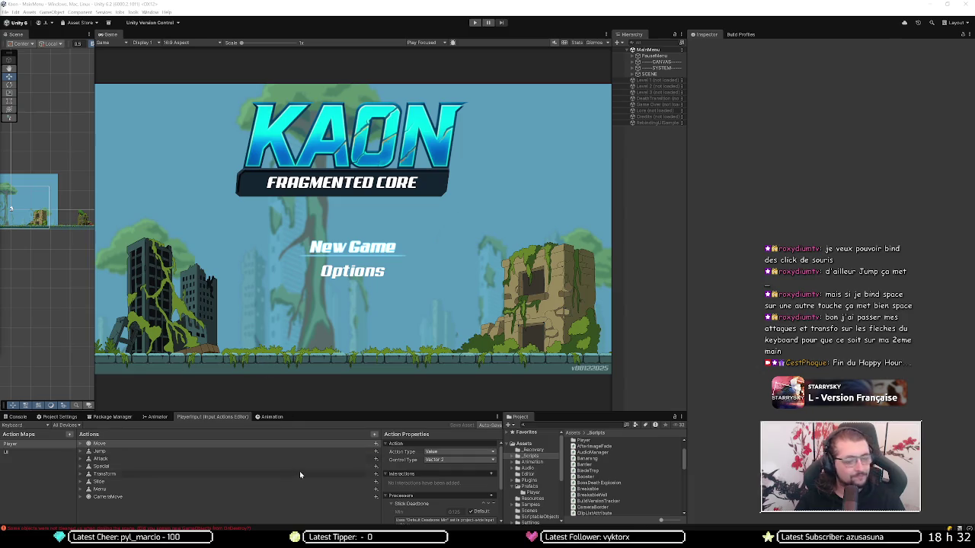
{"action": "right_click", "coordinate": [641, 92]}
{"action": "left_click", "coordinate": [656, 111]}
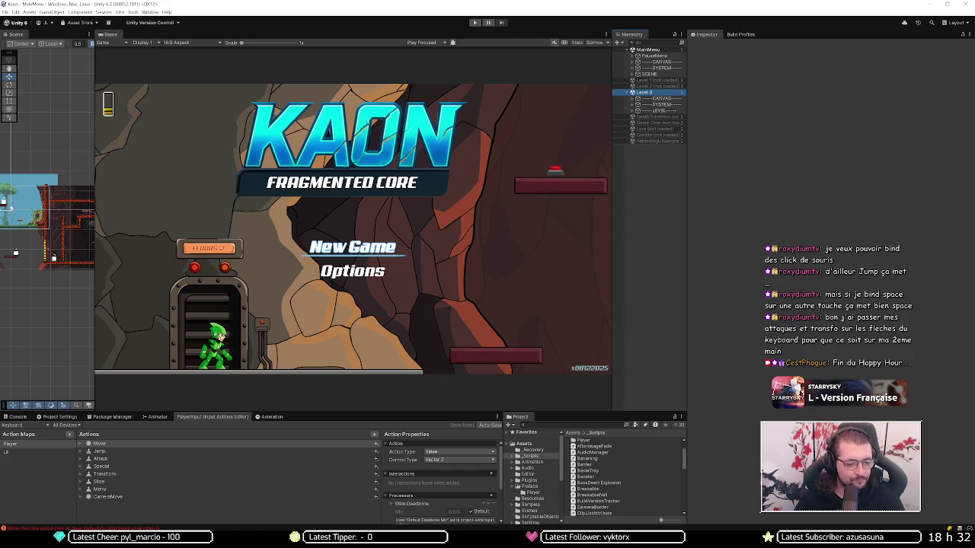
{"action": "key", "text": "alt+Tab"}
{"action": "left_click", "coordinate": [59, 34]}
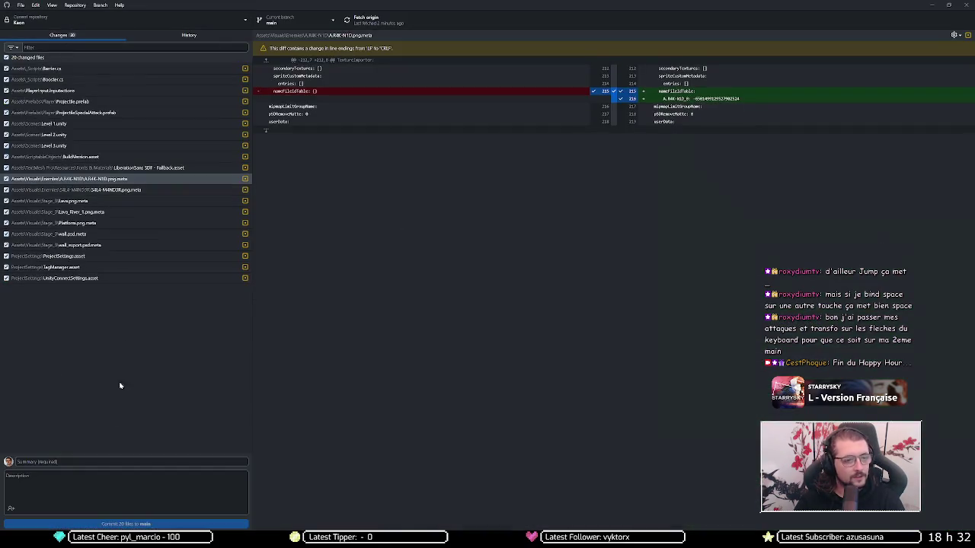
Step: Type description lines: added mouse support, changed booster power, removed level 3 sky hitbox, added camera height
{"action": "left_click", "coordinate": [107, 476]}
{"action": "type", "text": "added mouse"}
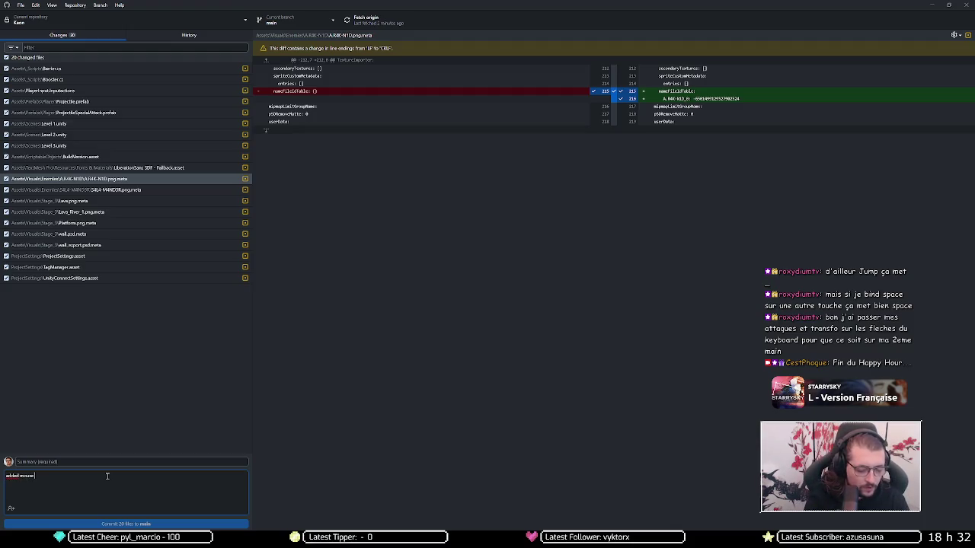
{"action": "type", "text": " support"}
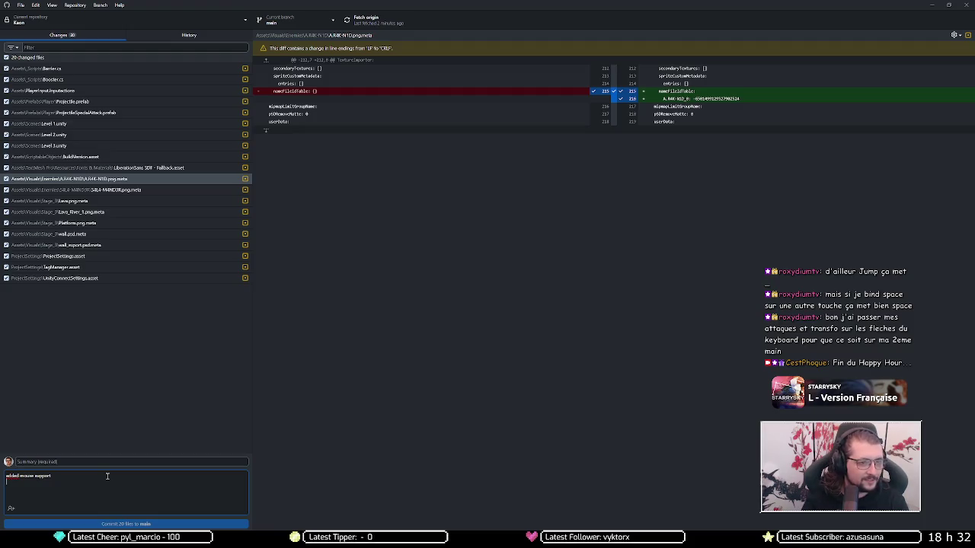
{"action": "key", "text": "Return"}
{"action": "type", "text": "cha"}
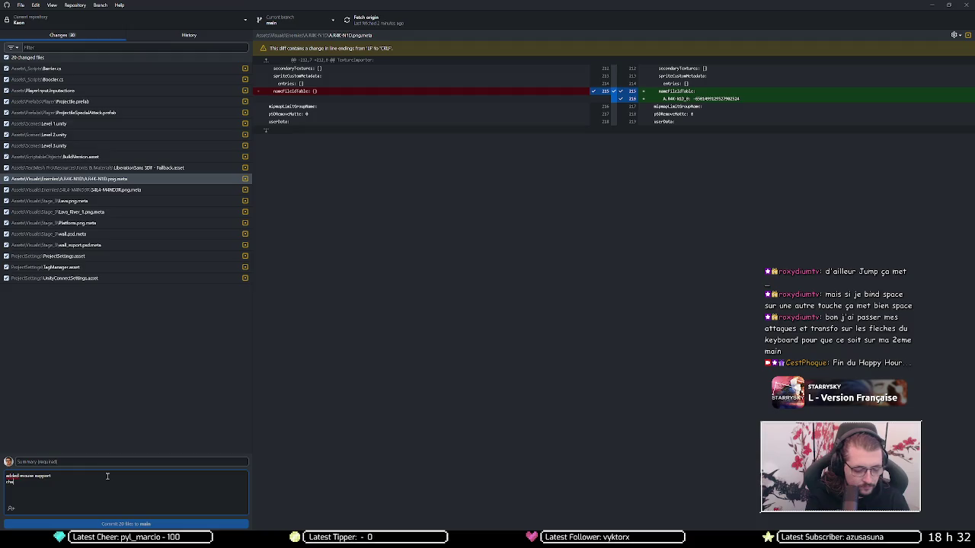
{"action": "type", "text": "nge boss"}
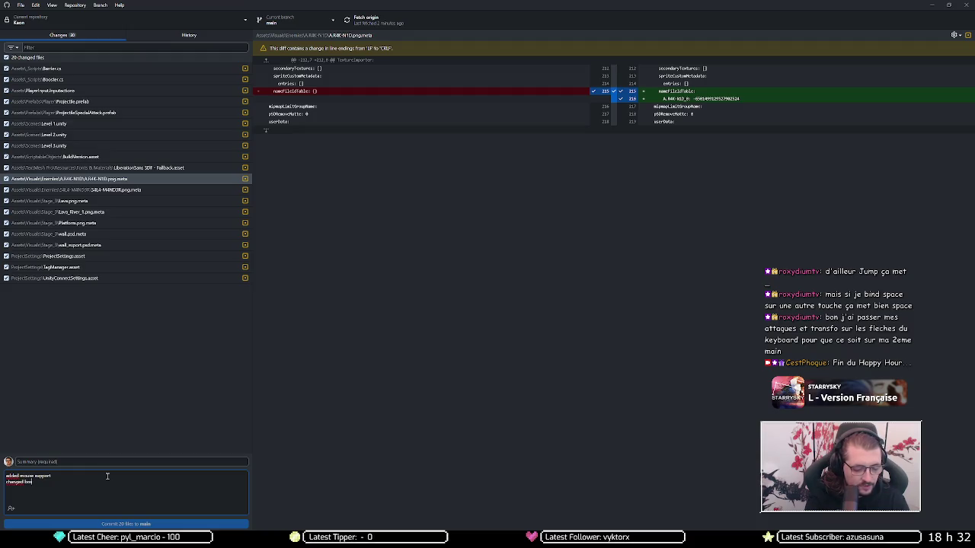
{"action": "type", "text": "er"}
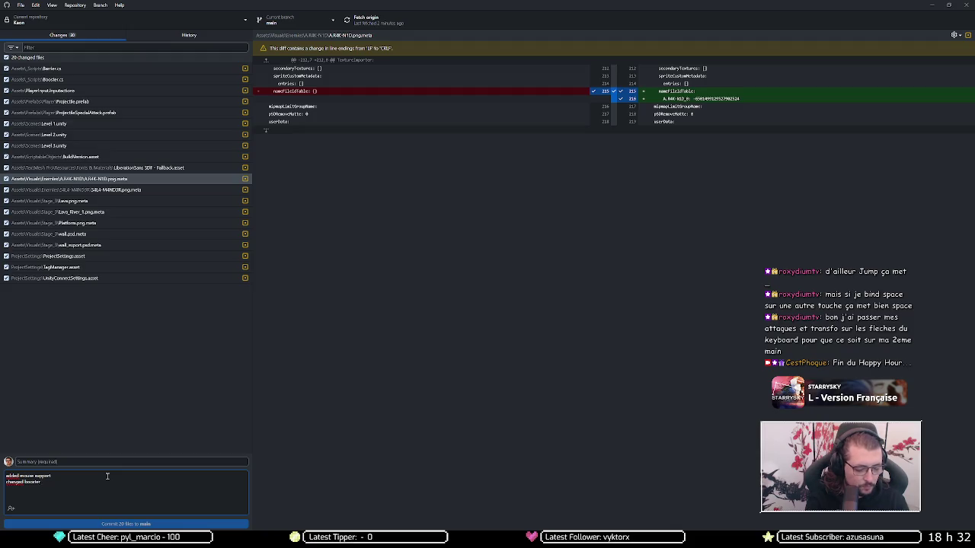
{"action": "type", "text": " power"}
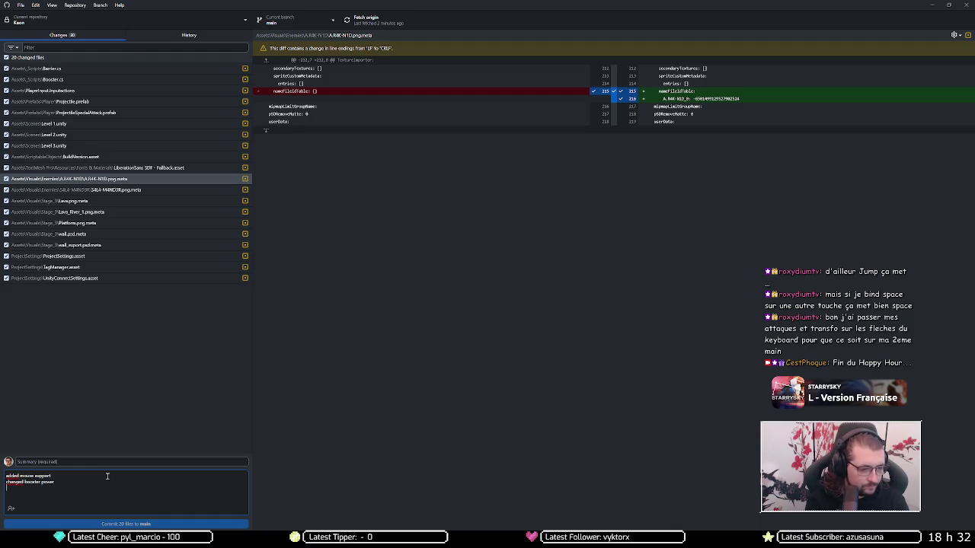
{"action": "type", "text": "emoved level 3 "}
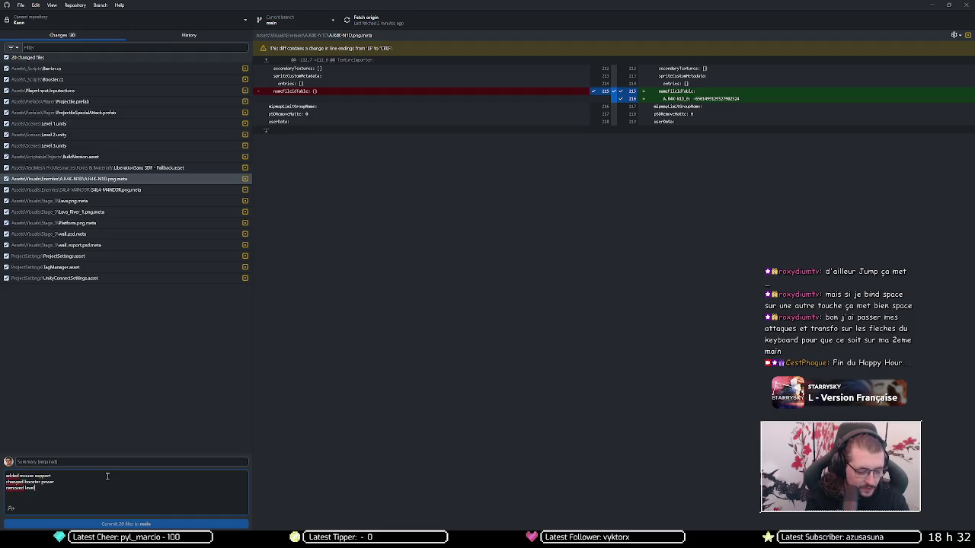
{"action": "type", "text": "sky"}
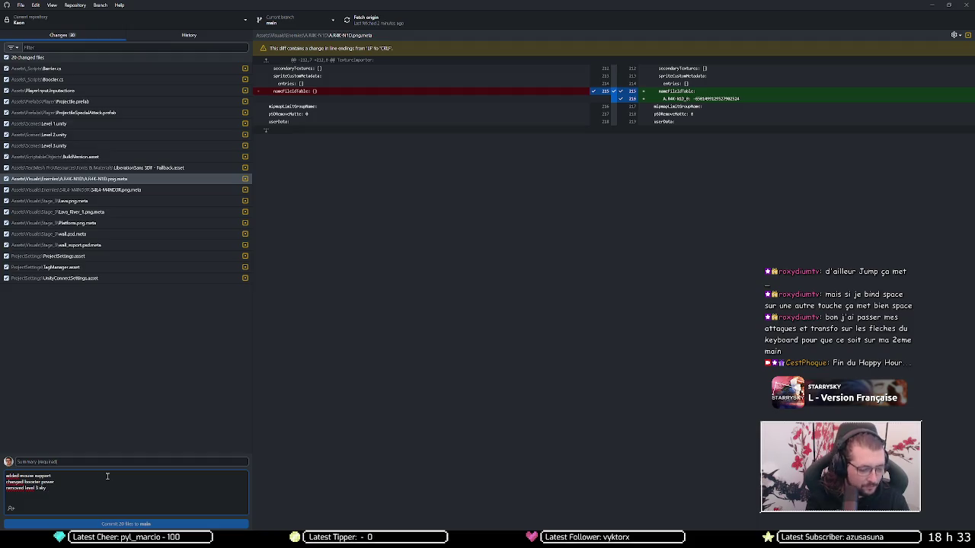
{"action": "type", "text": " hitbox"}
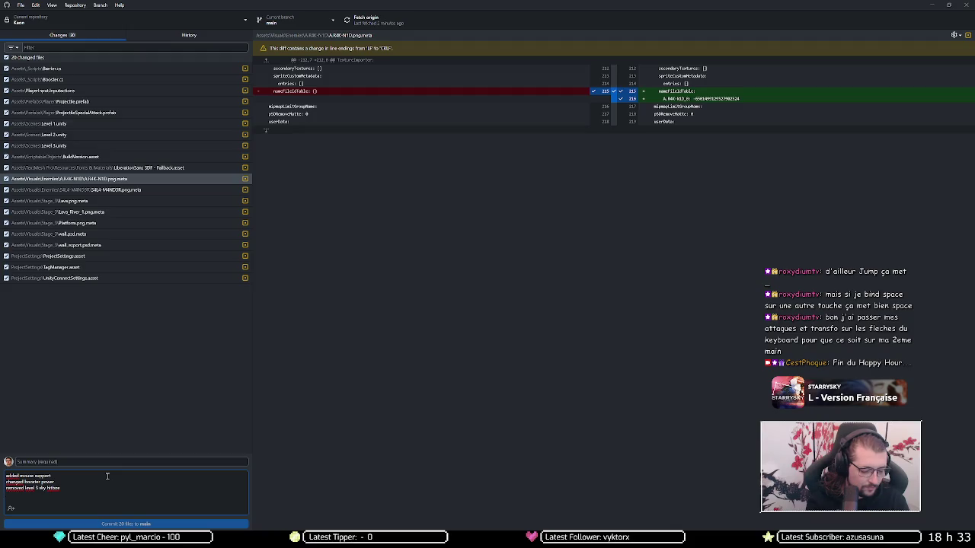
{"action": "type", "text": "ded more"}
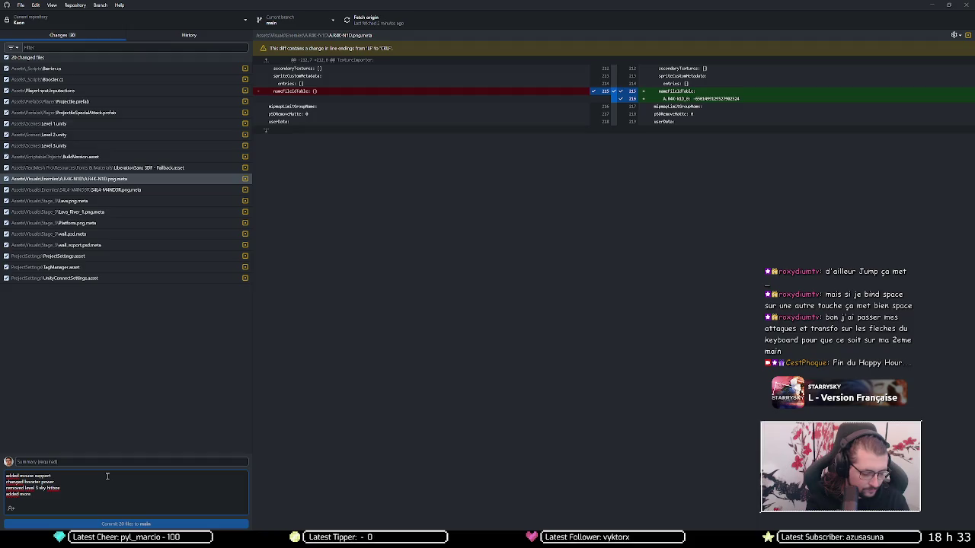
{"action": "type", "text": " camera height in level 3"}
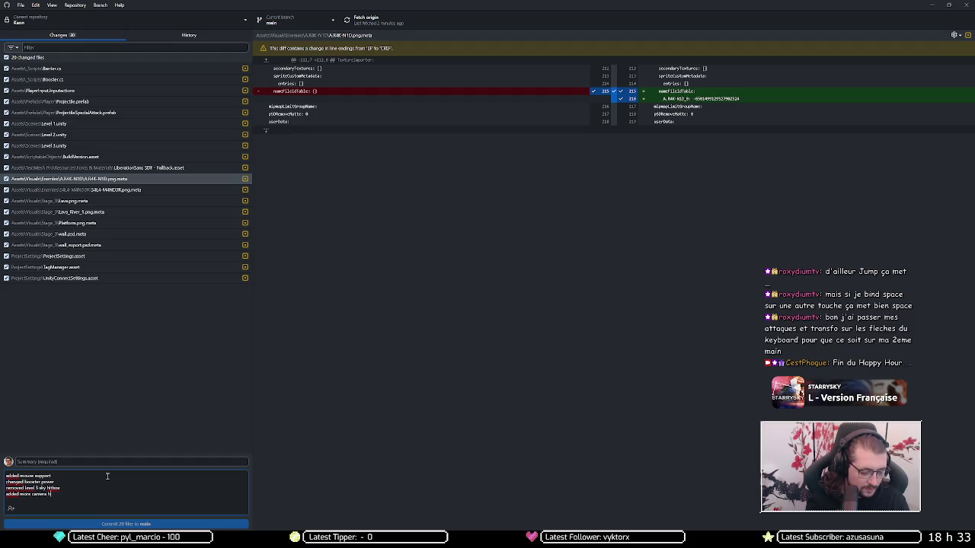
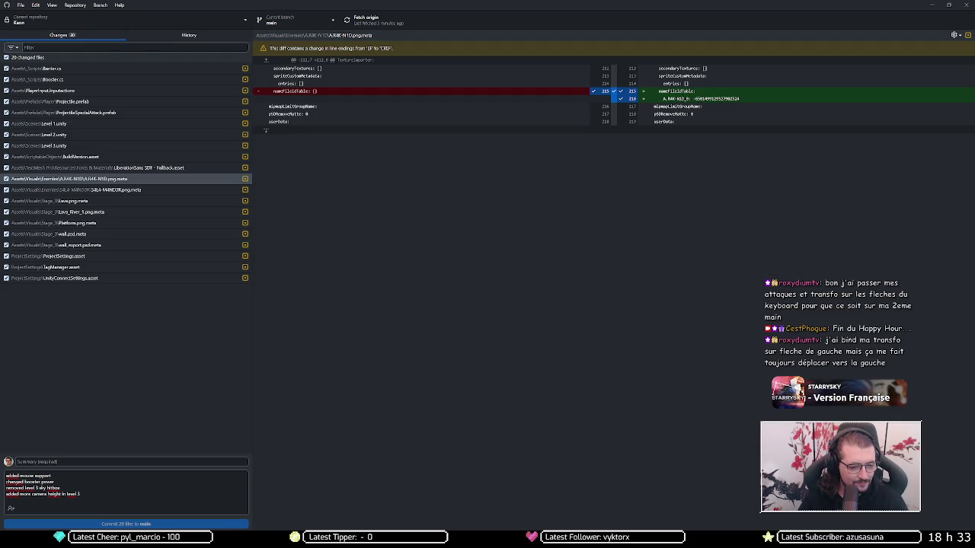
Step: Return to Unity and expand the Move action to show its W, S, A, D bindings
{"action": "key", "text": "alt+Tab"}
{"action": "left_click", "coordinate": [90, 444]}
{"action": "left_click", "coordinate": [82, 444]}
Step: Delete Move's arrow-key 2D Vector composite and show bindings for All Control Schemes
{"action": "left_click", "coordinate": [88, 452]}
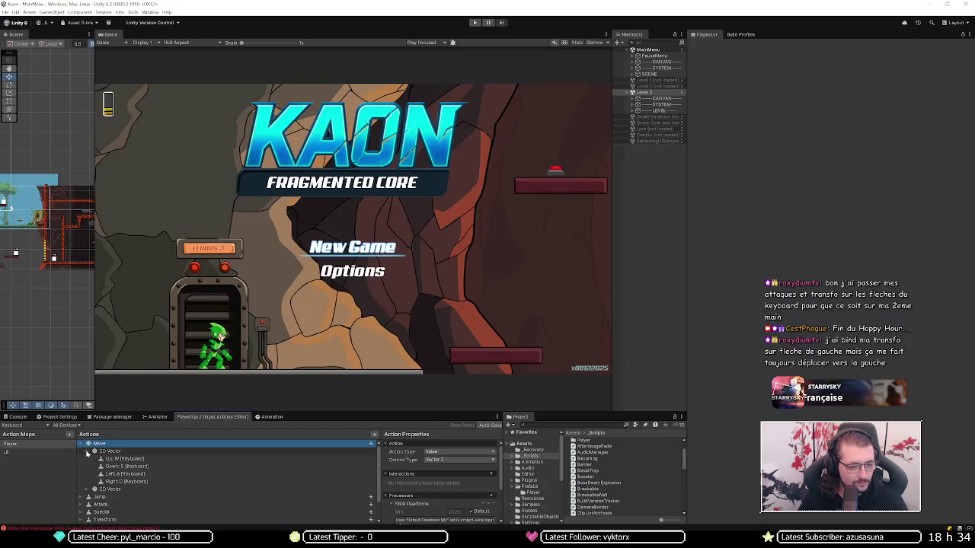
{"action": "left_click", "coordinate": [88, 452]}
{"action": "left_click", "coordinate": [89, 459]}
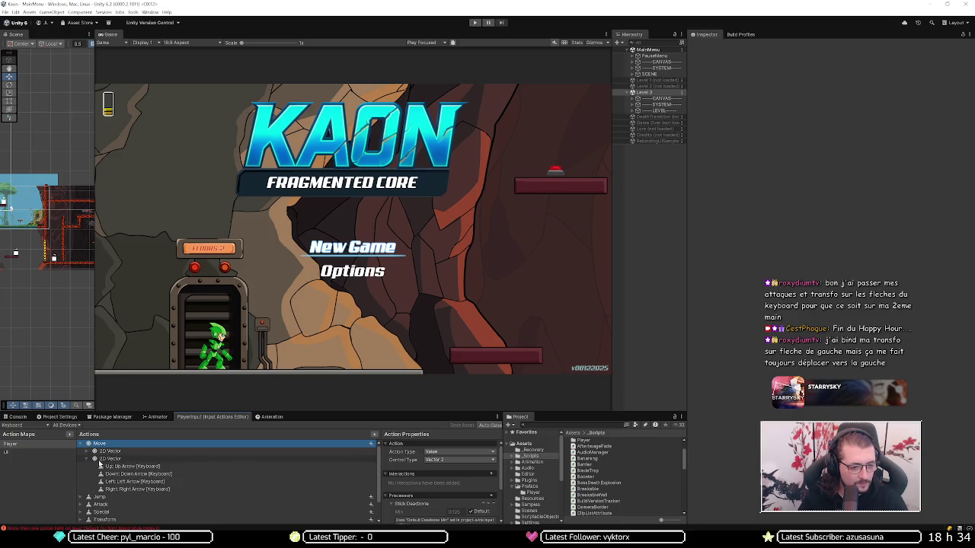
{"action": "right_click", "coordinate": [111, 462]}
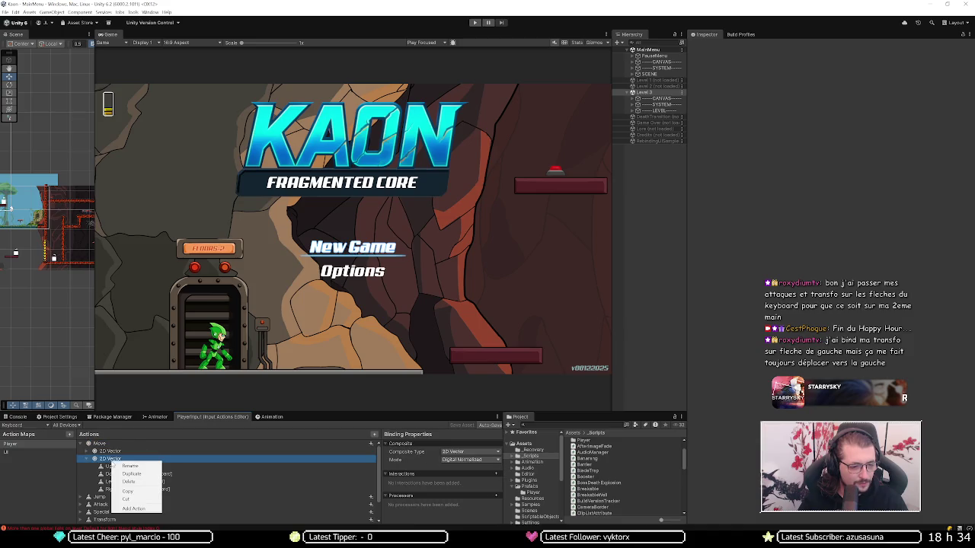
{"action": "left_click", "coordinate": [135, 483]}
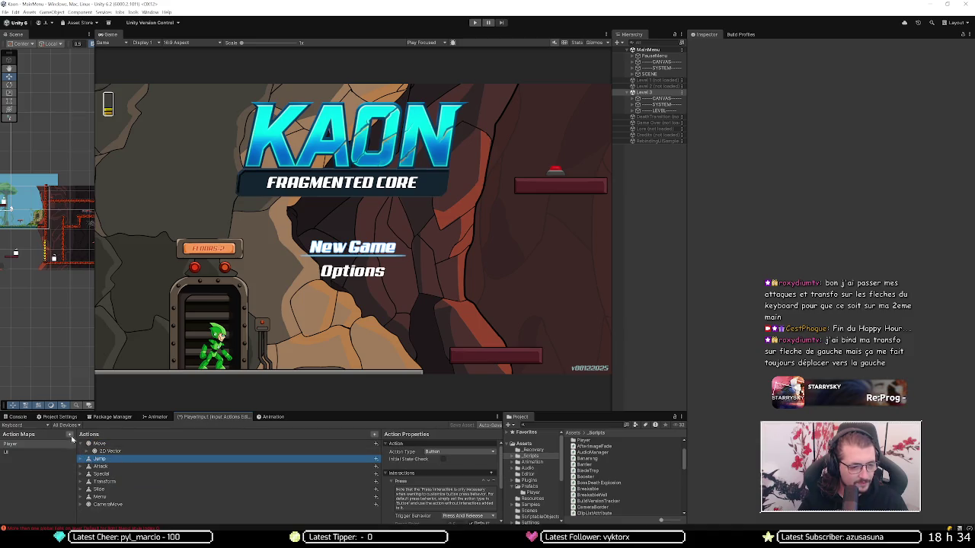
{"action": "left_click", "coordinate": [23, 425]}
{"action": "left_click", "coordinate": [40, 434]}
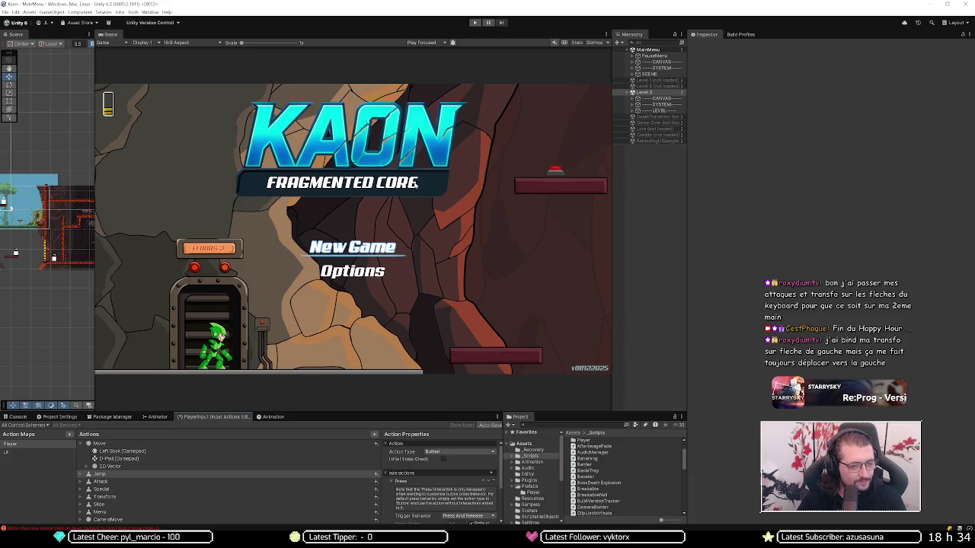
Step: Unload the Level 3 scene, enter Play mode and open the game's Options panel
{"action": "right_click", "coordinate": [652, 93]}
{"action": "left_click", "coordinate": [676, 130]}
{"action": "left_click", "coordinate": [475, 23]}
{"action": "key", "text": "Down"}
{"action": "key", "text": "Return"}
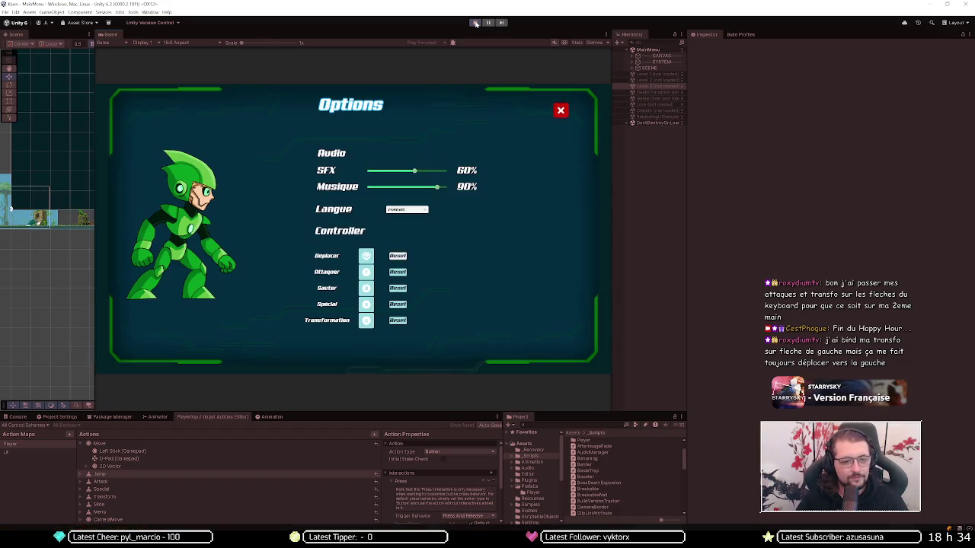
Step: Try rebinding the Déplacer control several times in the game's Options, then close Options
{"action": "key", "text": "Return"}
{"action": "key", "text": "Left"}
{"action": "key", "text": "Escape"}
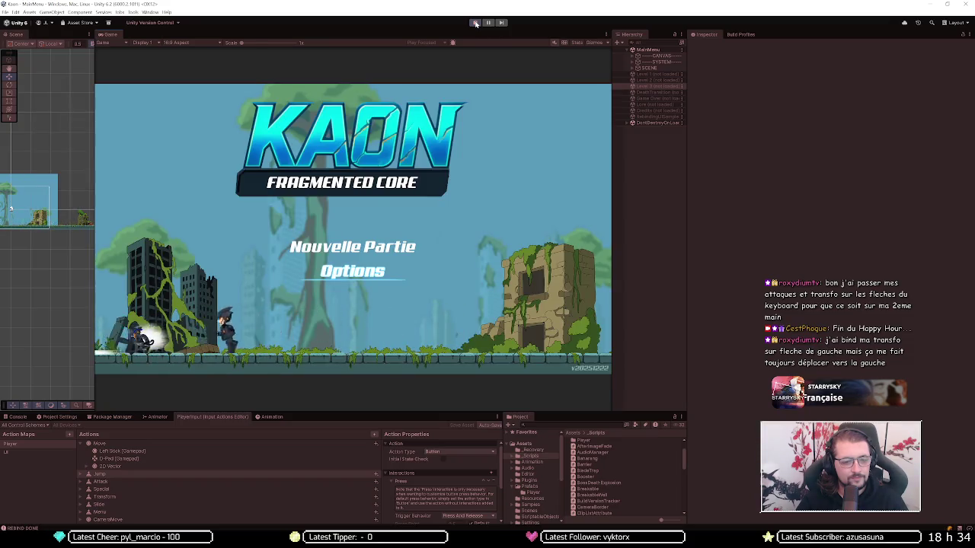
{"action": "key", "text": "Return"}
{"action": "key", "text": "Return"}
{"action": "key", "text": "Left"}
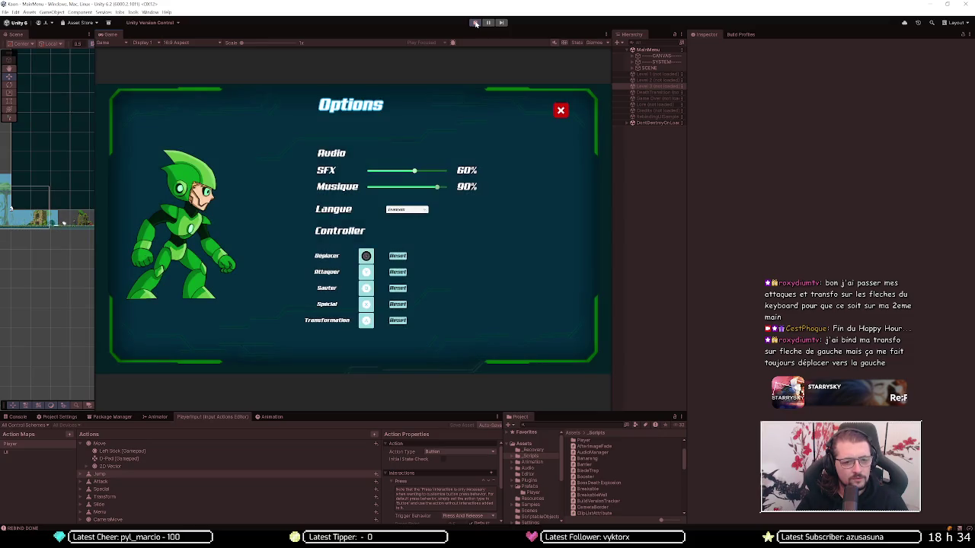
{"action": "key", "text": "Down"}
{"action": "key", "text": "Up"}
{"action": "key", "text": "Left"}
{"action": "key", "text": "Return"}
{"action": "key", "text": "Left"}
{"action": "key", "text": "Escape"}
Step: Start Nouvelle Partie, walk right in Level 1, then stop the game
{"action": "key", "text": "Up"}
{"action": "key", "text": "Return"}
{"action": "key", "text": "Return"}
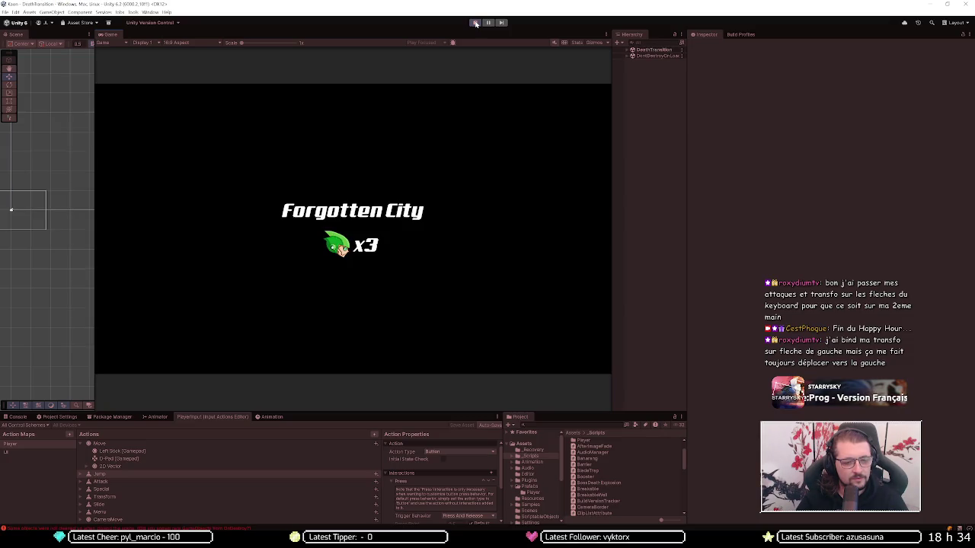
{"action": "key", "text": "Right"}
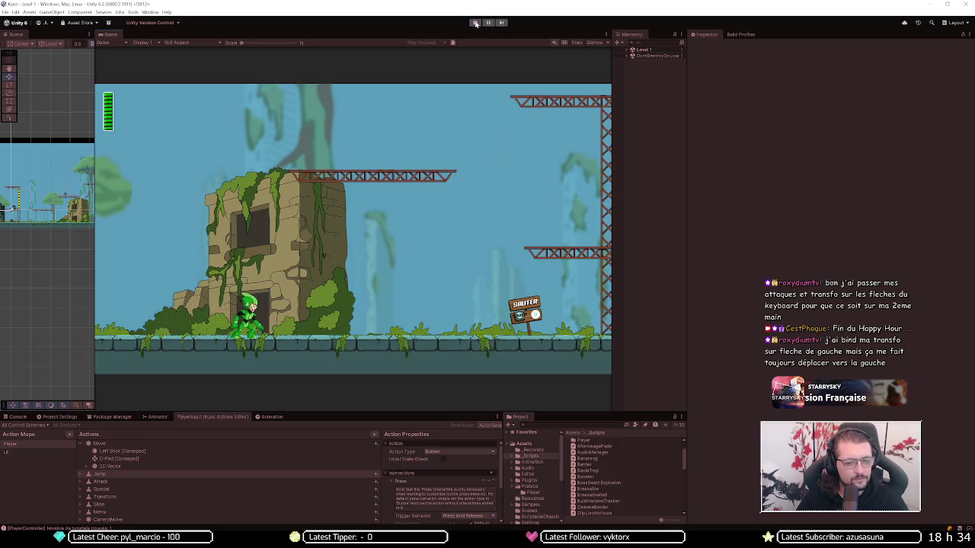
{"action": "key", "text": "ctrl+p"}
{"action": "left_click", "coordinate": [130, 457]}
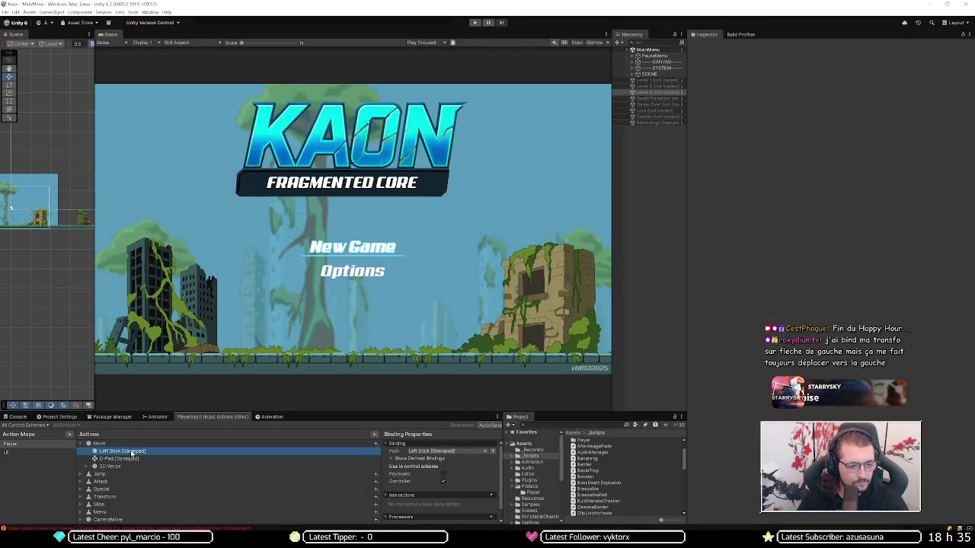
Step: Delete Move's D-Pad (Gamepad) binding, save the input actions asset, and relaunch the game
{"action": "key", "text": "Delete"}
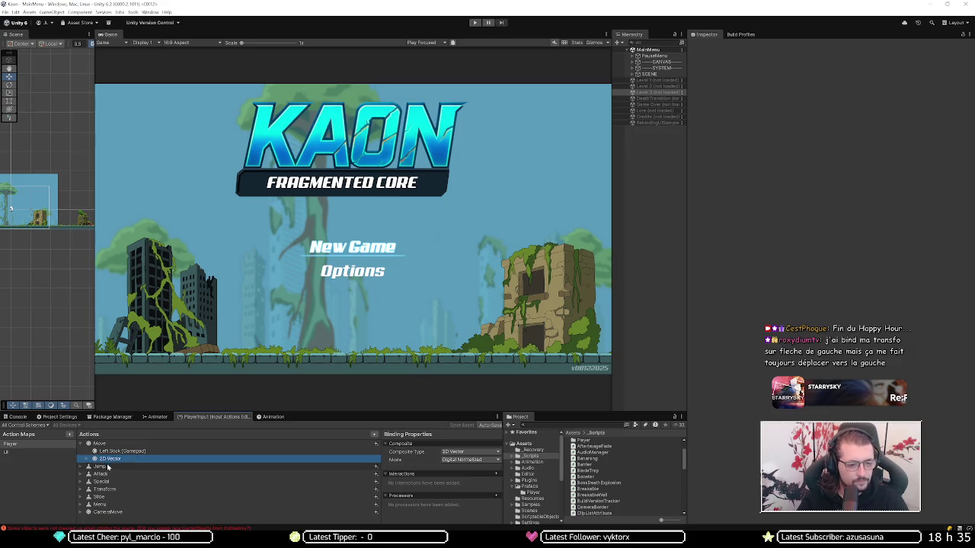
{"action": "left_click", "coordinate": [89, 460]}
{"action": "left_click", "coordinate": [89, 460]}
{"action": "left_click", "coordinate": [102, 452]}
{"action": "left_click", "coordinate": [485, 107]}
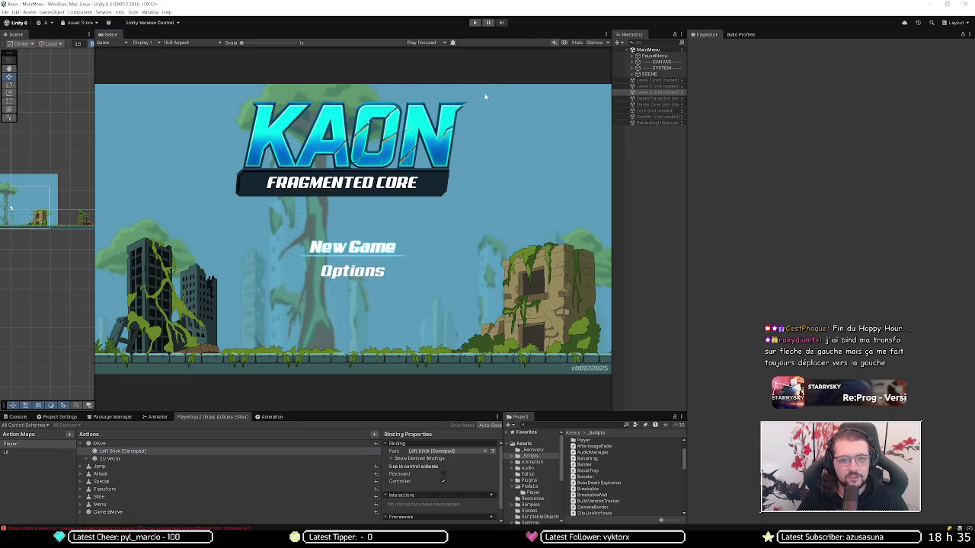
{"action": "left_click", "coordinate": [475, 23]}
{"action": "key", "text": "Down"}
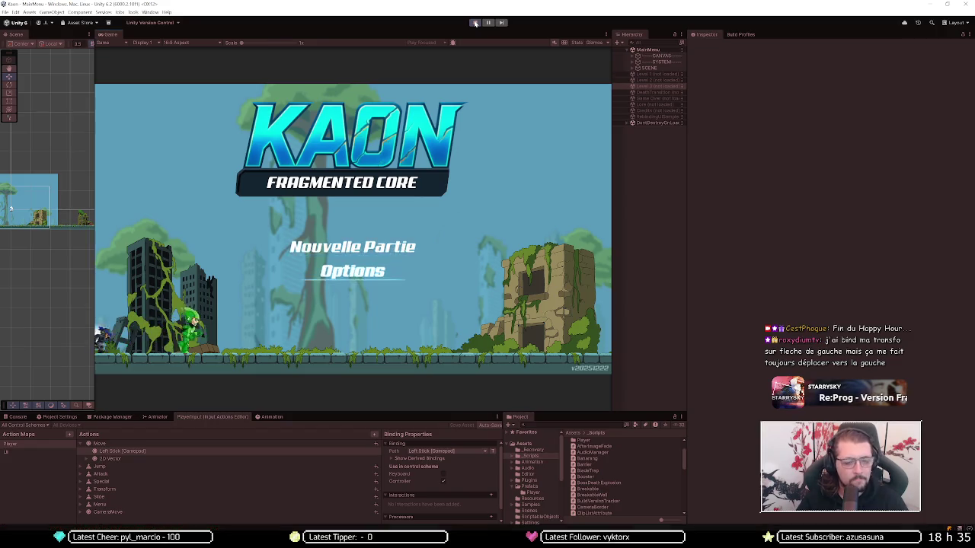
Step: Rebind Déplacer to a new input in the game's Options, then close Options
{"action": "key", "text": "Return"}
{"action": "key", "text": "Down"}
{"action": "key", "text": "Left"}
{"action": "key", "text": "Return"}
{"action": "key", "text": "Left"}
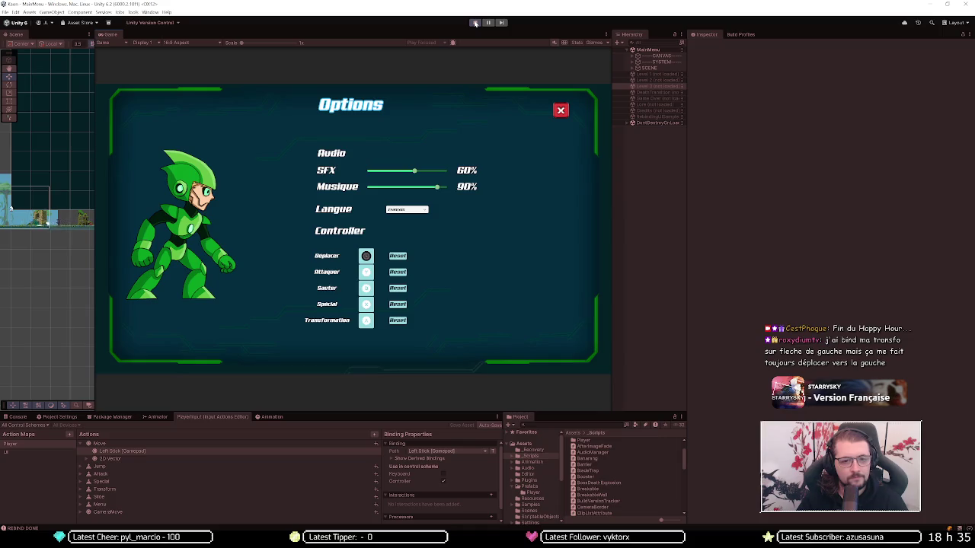
{"action": "key", "text": "Escape"}
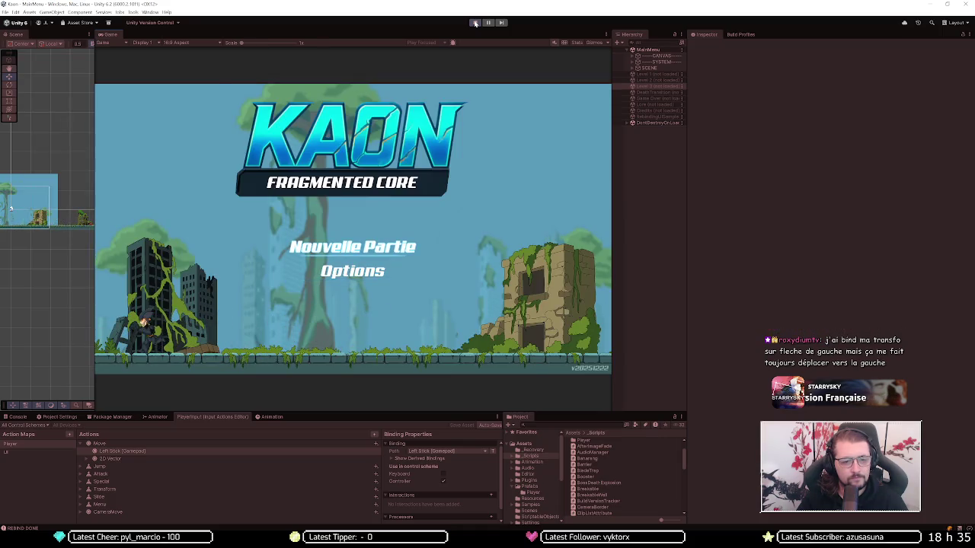
Step: Start a new game, walk right, jump and transform in Level 1, then stop
{"action": "key", "text": "Return"}
{"action": "key", "text": "Return"}
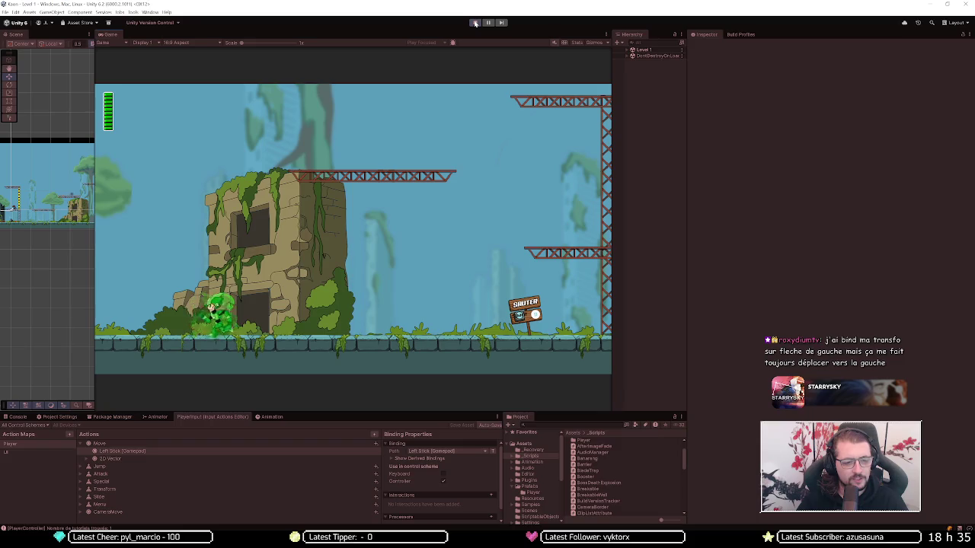
{"action": "key", "text": "Right"}
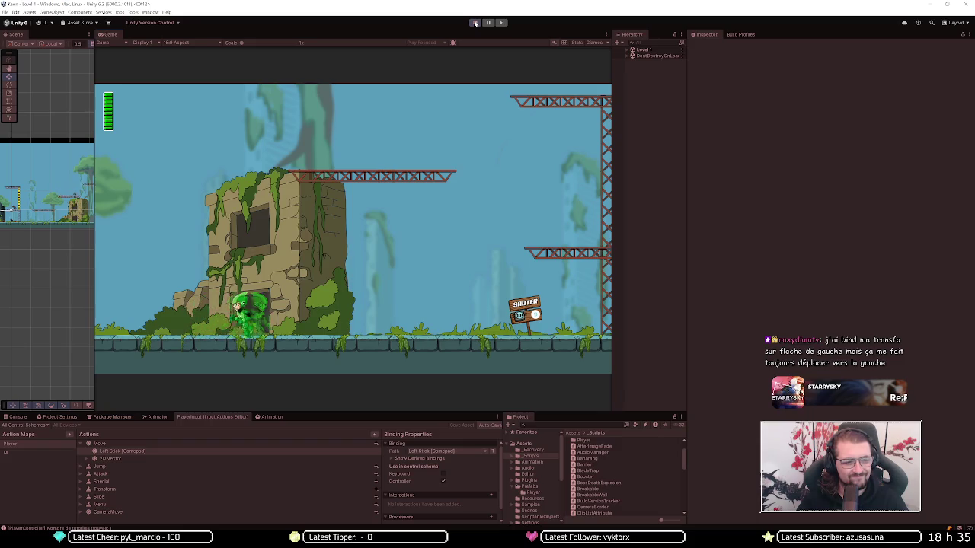
{"action": "key", "text": "space"}
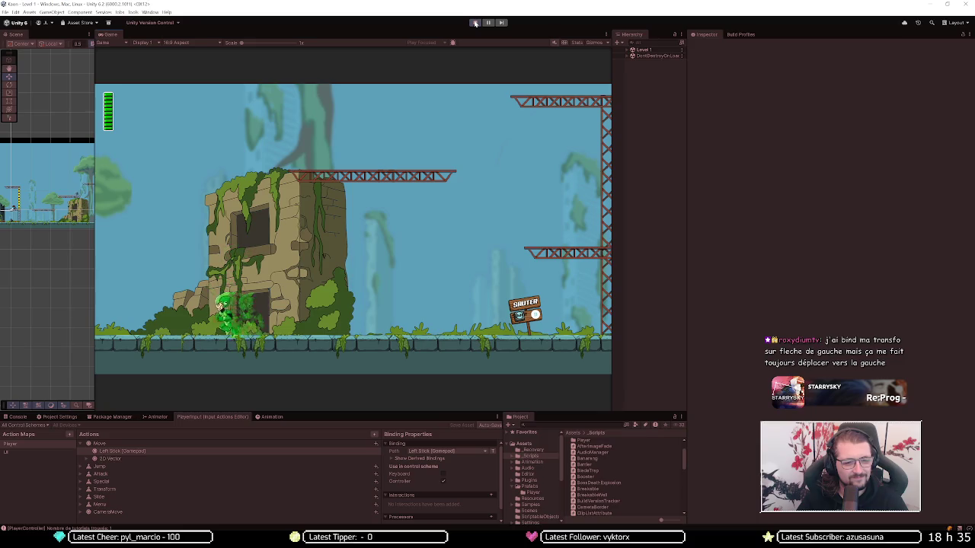
{"action": "key", "text": "Left"}
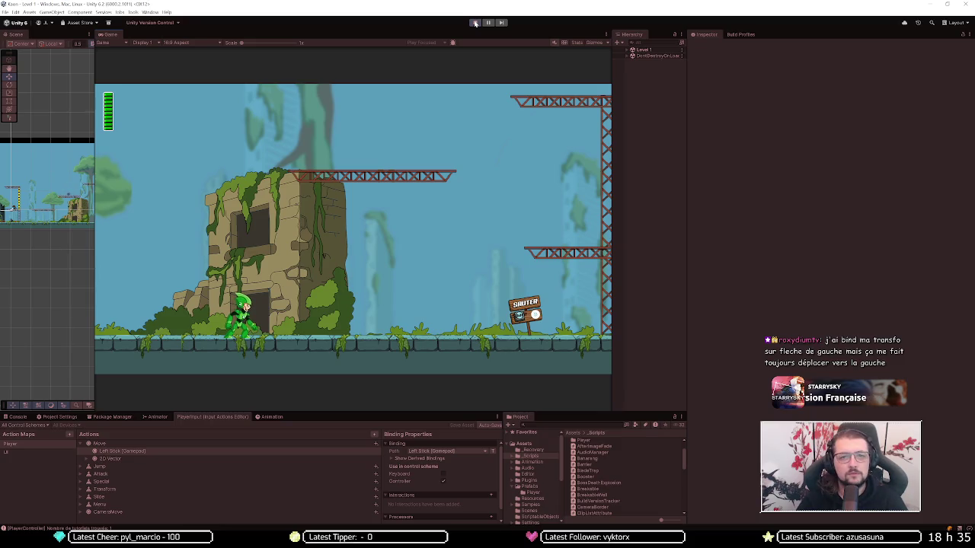
{"action": "left_click", "coordinate": [475, 23]}
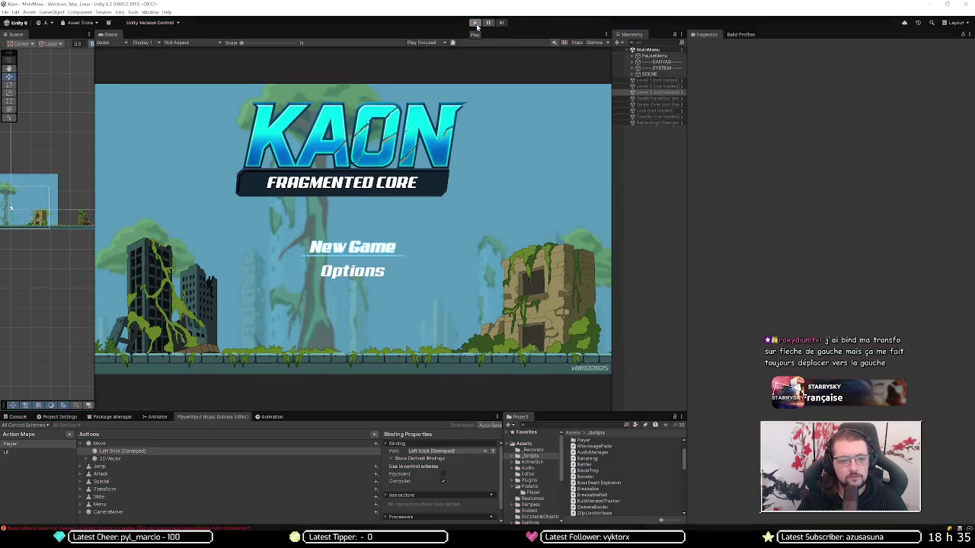
Step: Enter Play mode and browse the game's Options buttons, closing and reopening the panel
{"action": "left_click", "coordinate": [475, 23]}
{"action": "key", "text": "Down"}
{"action": "key", "text": "Return"}
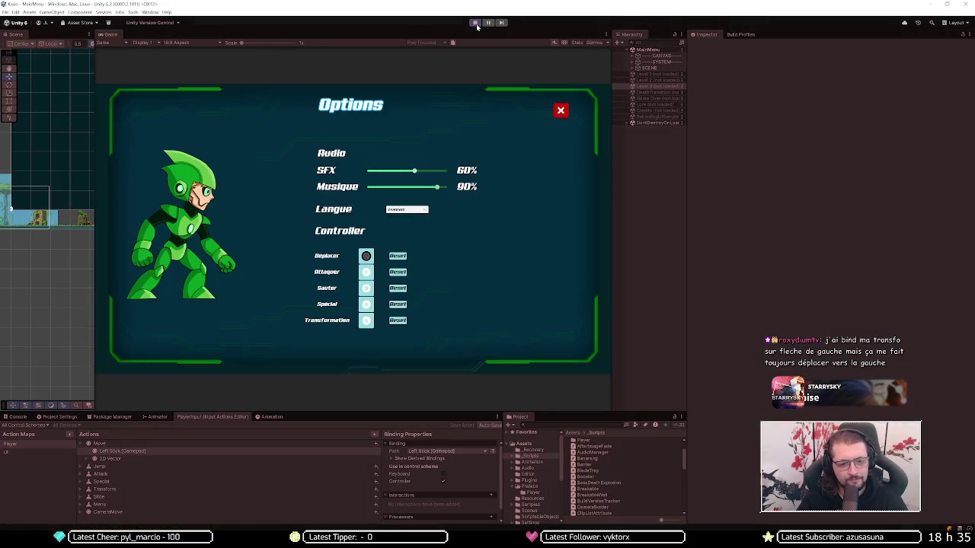
{"action": "key", "text": "Right"}
{"action": "key", "text": "Down"}
{"action": "key", "text": "Up"}
{"action": "key", "text": "Left"}
{"action": "key", "text": "Up"}
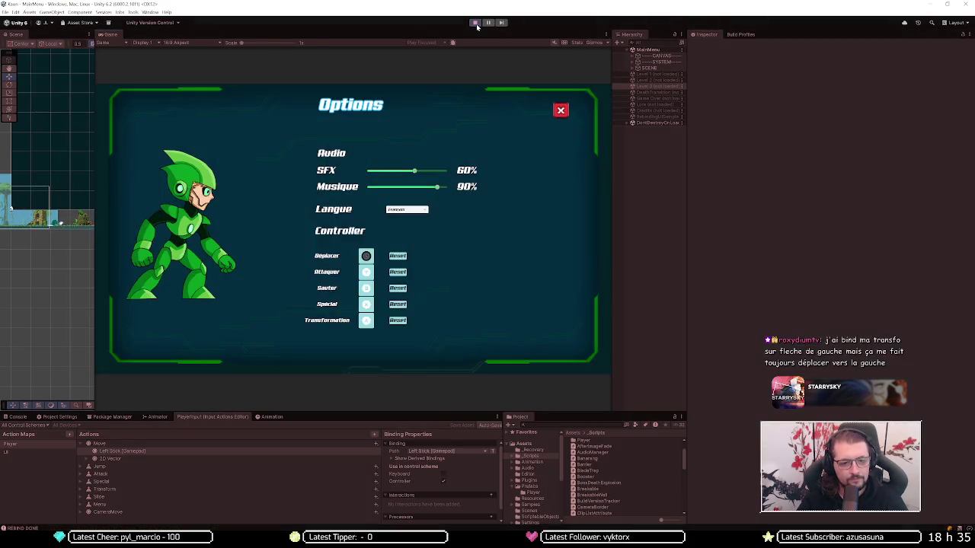
{"action": "key", "text": "Return"}
{"action": "key", "text": "Return"}
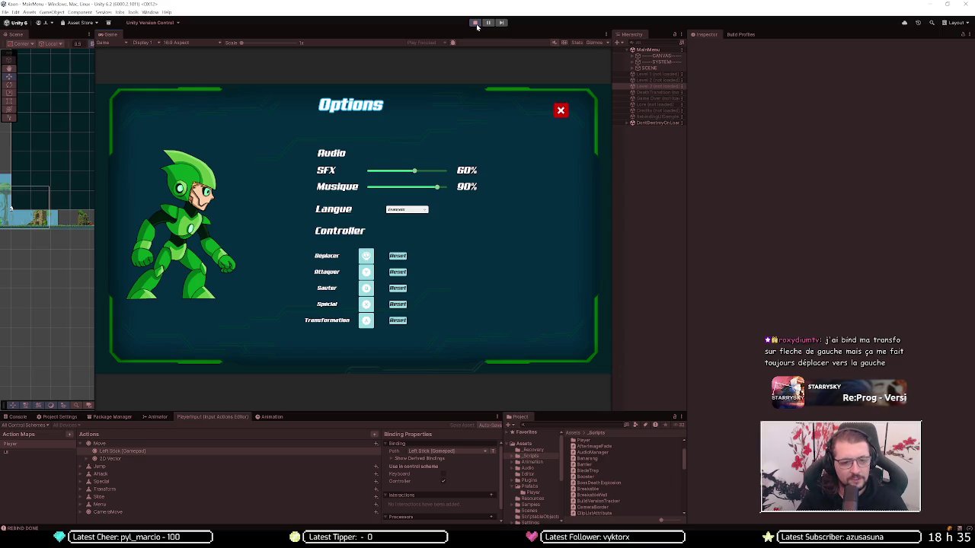
Step: Rebind the Attaquer control to a new input, then close Options
{"action": "key", "text": "Down"}
{"action": "key", "text": "Left"}
{"action": "key", "text": "Return"}
{"action": "key", "text": "Left"}
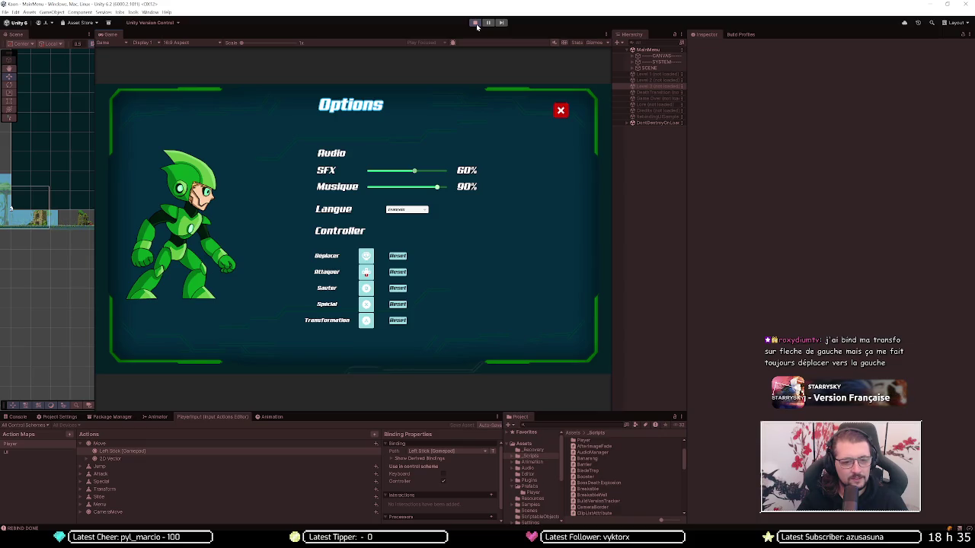
{"action": "key", "text": "Escape"}
{"action": "key", "text": "Return"}
{"action": "key", "text": "Escape"}
Step: Start a new game, skip the intro, walk right and fire with X, then stop
{"action": "key", "text": "Return"}
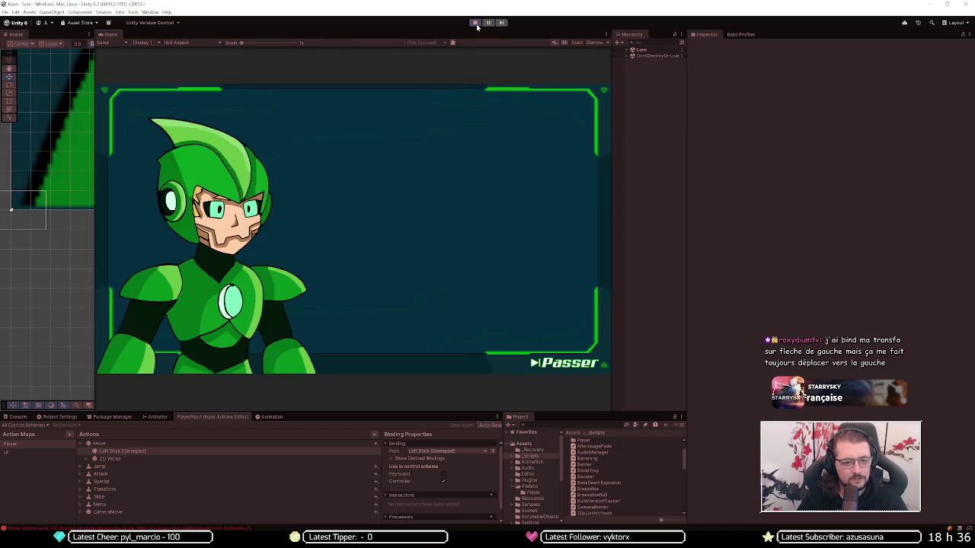
{"action": "key", "text": "Return"}
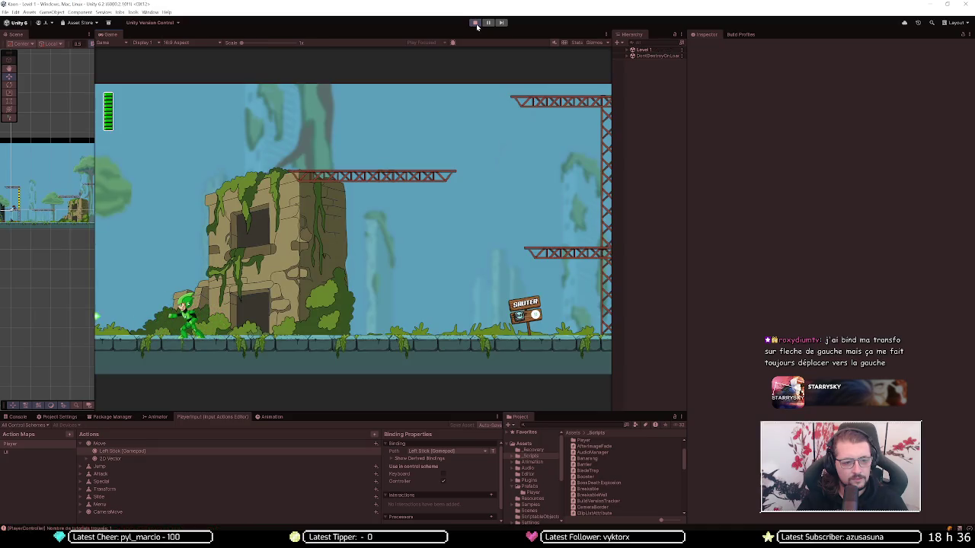
{"action": "key", "text": "Right"}
{"action": "key", "text": "x"}
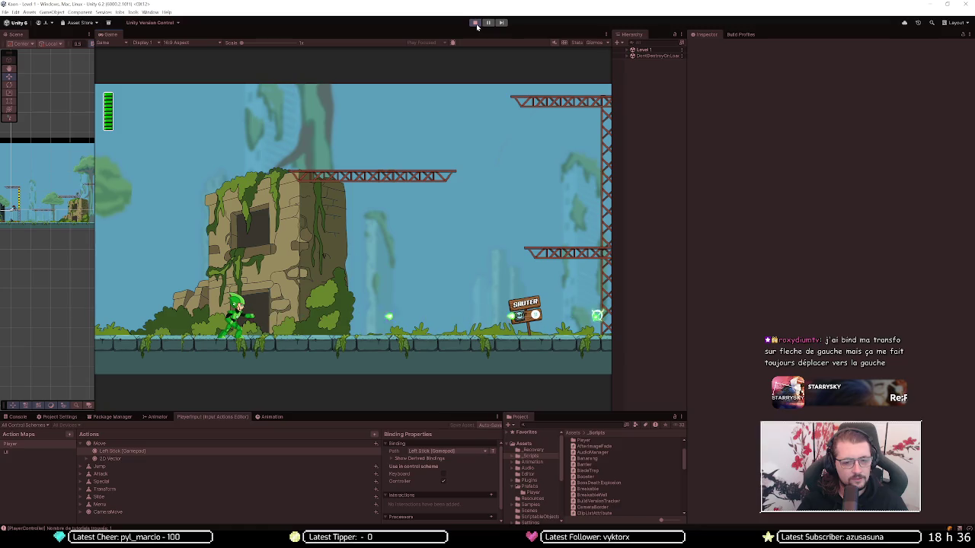
{"action": "left_click", "coordinate": [476, 25]}
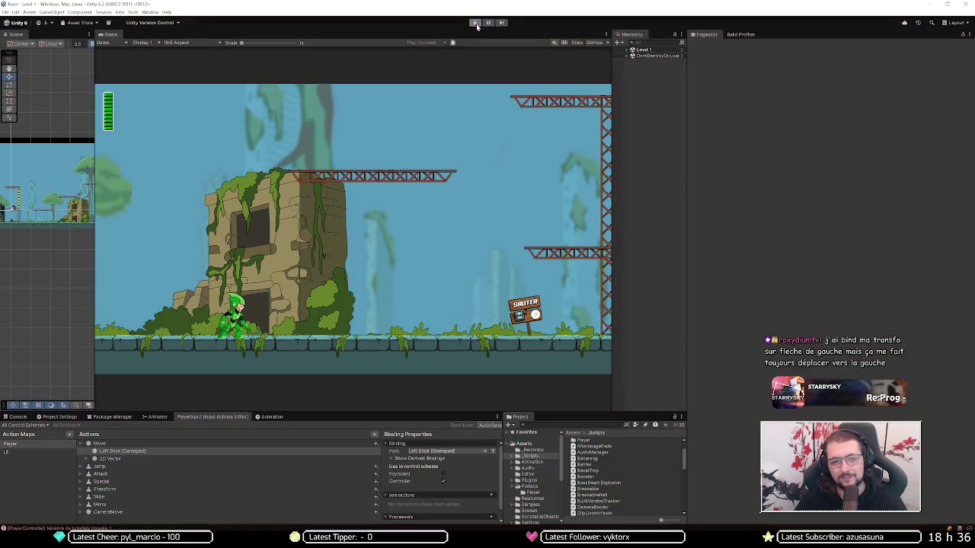
Step: Relaunch the game, rebind Attaquer and Sauter in Options, and start a new game
{"action": "left_click", "coordinate": [475, 23]}
{"action": "key", "text": "Down"}
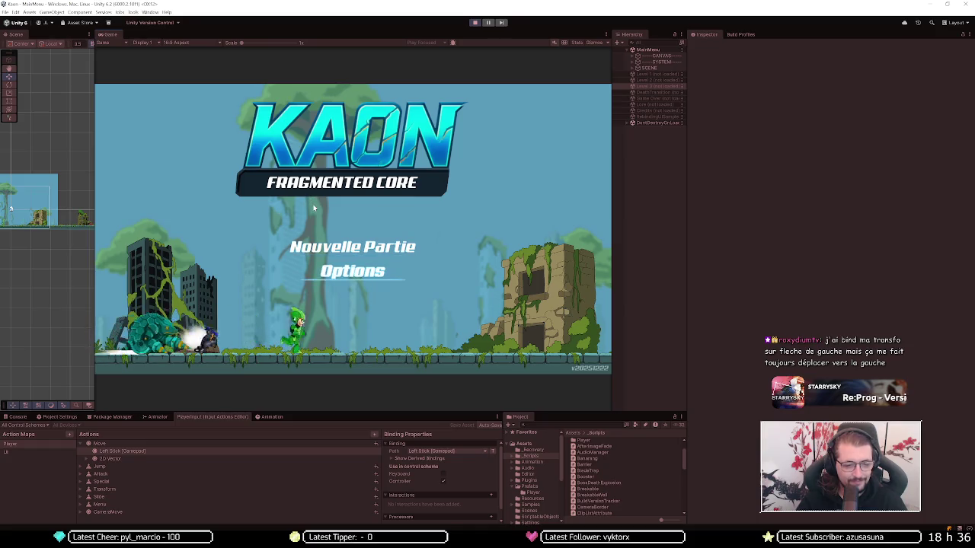
{"action": "key", "text": "Return"}
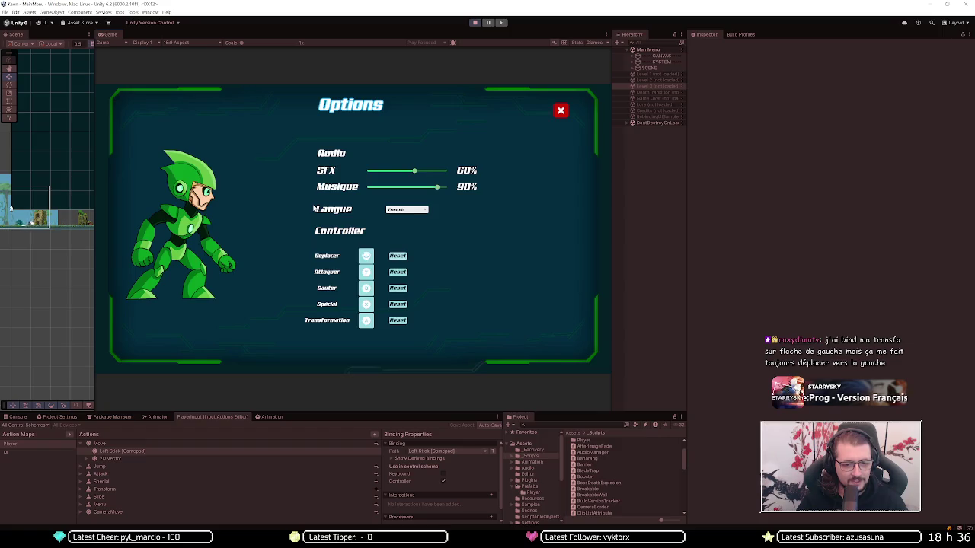
{"action": "key", "text": "Return"}
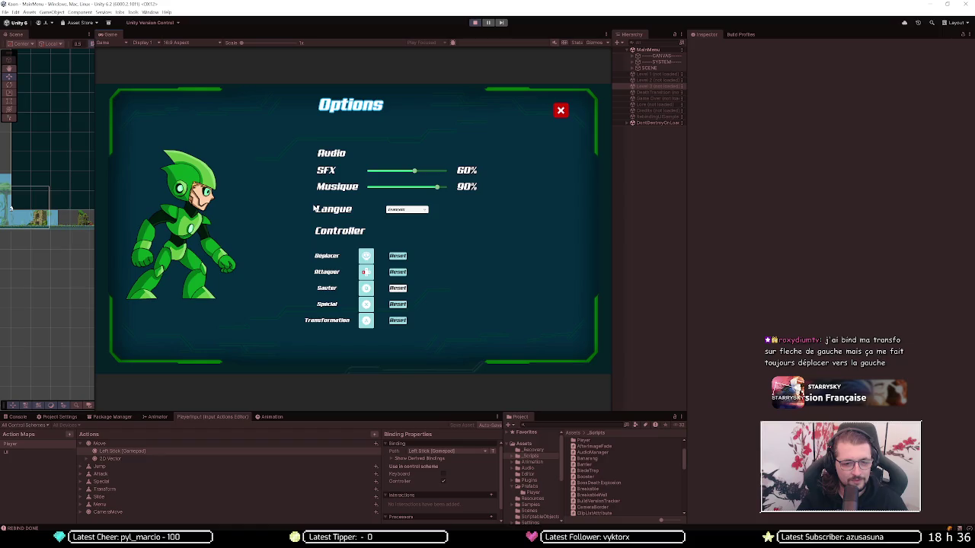
{"action": "key", "text": "space"}
{"action": "key", "text": "Escape"}
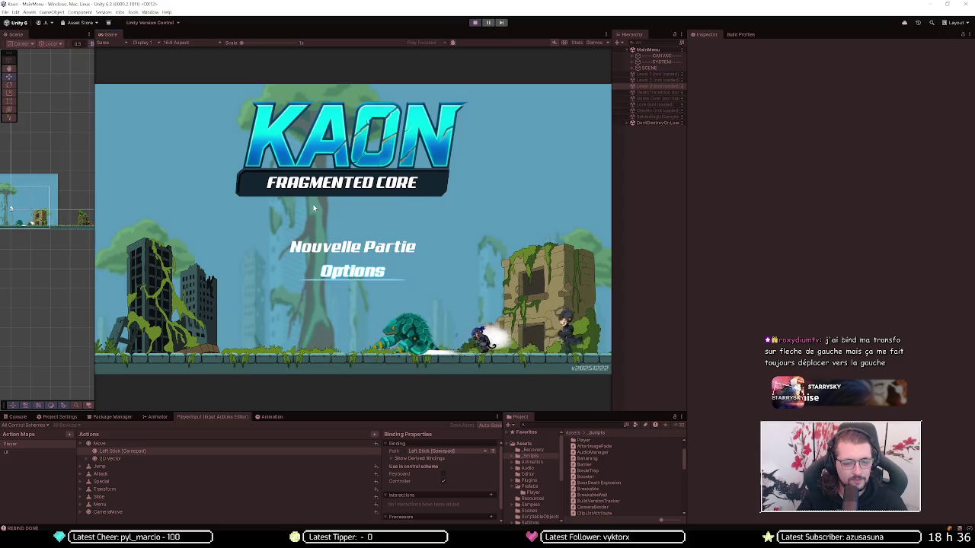
{"action": "key", "text": "Return"}
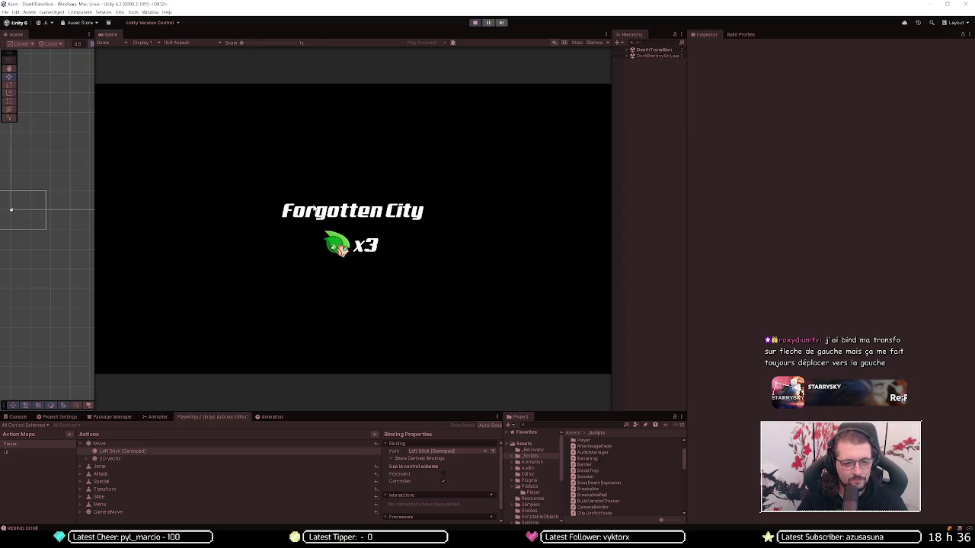
Step: Run, jump up the ruin and fire in Level 1, then stop the game
{"action": "key", "text": "space"}
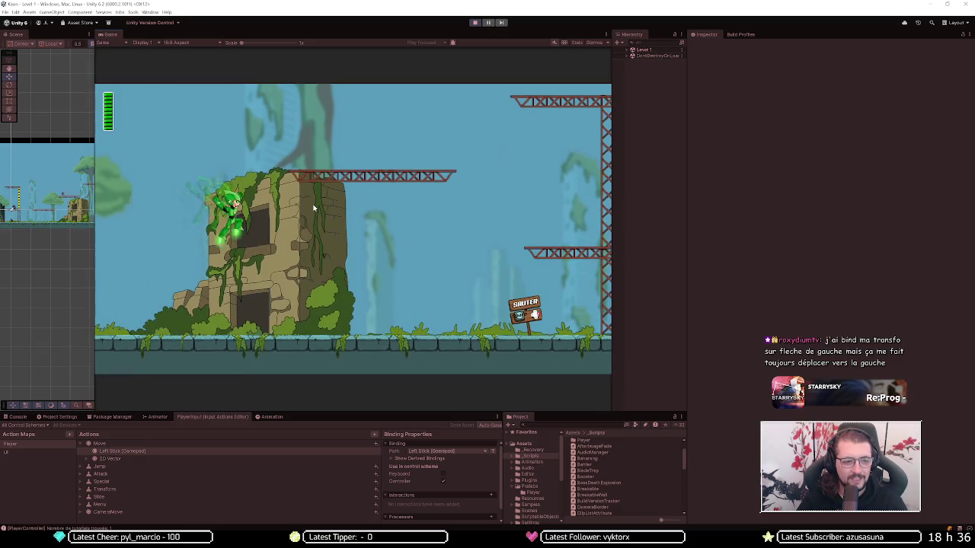
{"action": "key", "text": "Right"}
{"action": "key", "text": "space"}
{"action": "key", "text": "Left"}
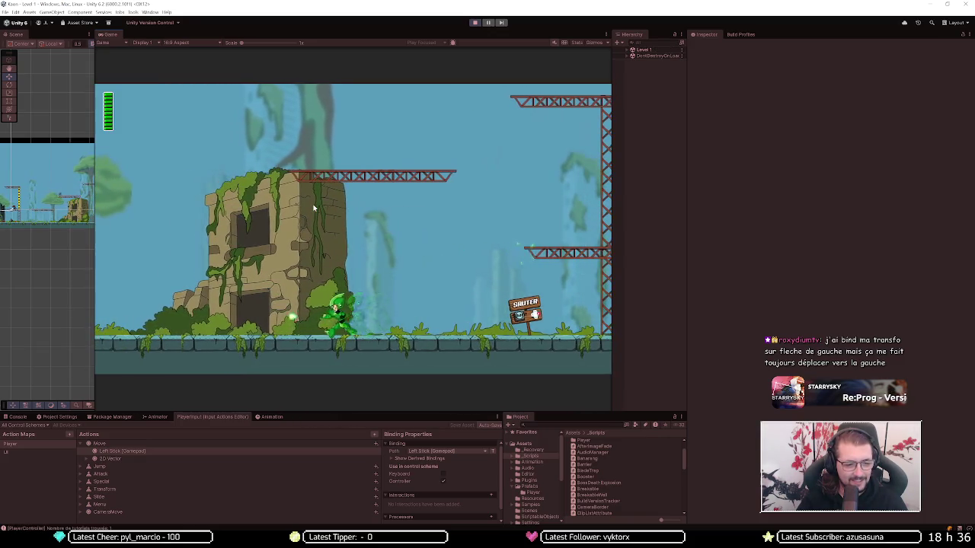
{"action": "key", "text": "space"}
{"action": "key", "text": "Right"}
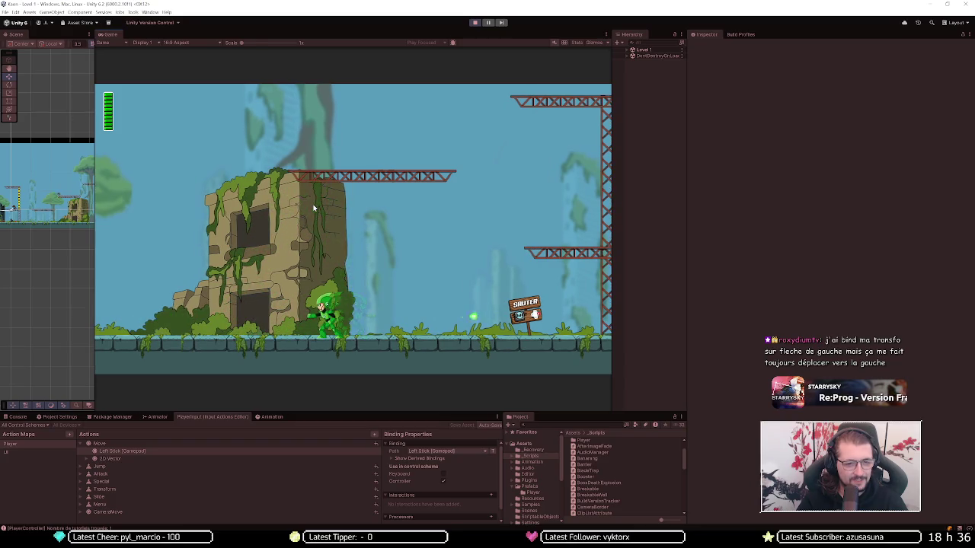
{"action": "left_click", "coordinate": [477, 24]}
Step: Relaunch the game, rebind Déplacer in Options, and start into the Forgotten City level
{"action": "left_click", "coordinate": [476, 24]}
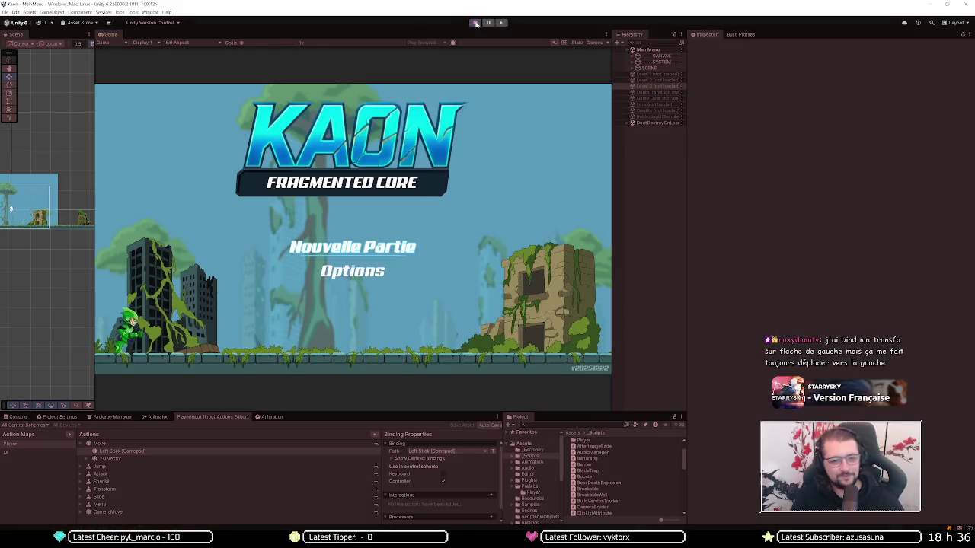
{"action": "key", "text": "Down"}
{"action": "key", "text": "Return"}
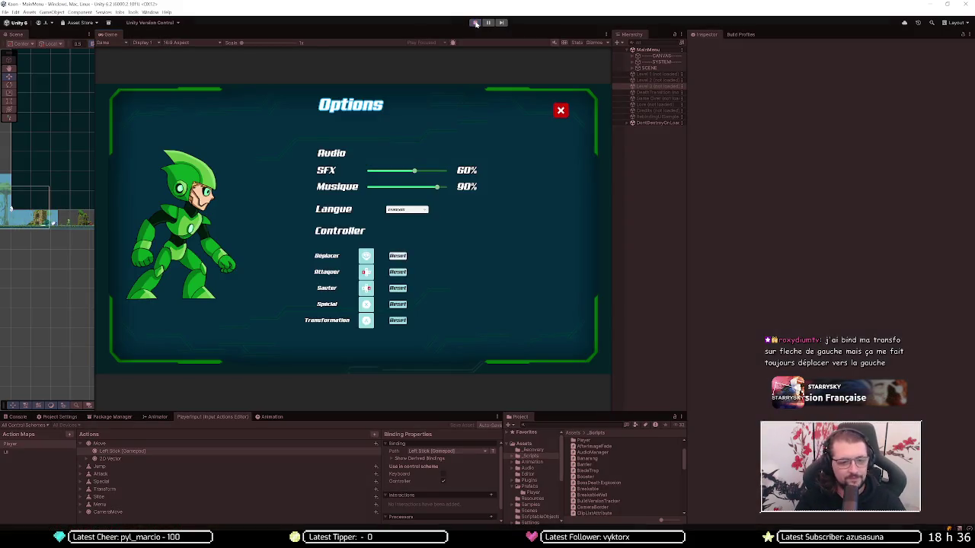
{"action": "key", "text": "Return"}
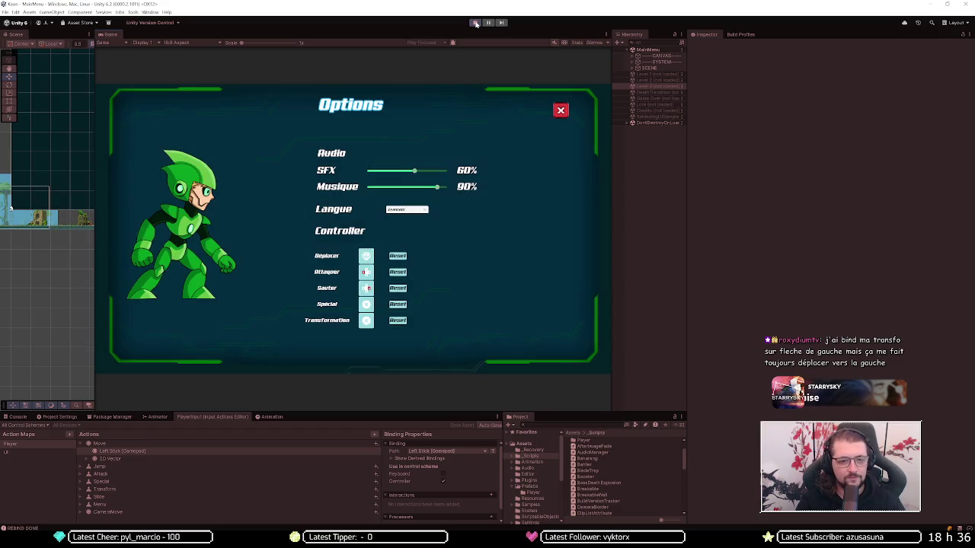
{"action": "key", "text": "Escape"}
{"action": "key", "text": "Up"}
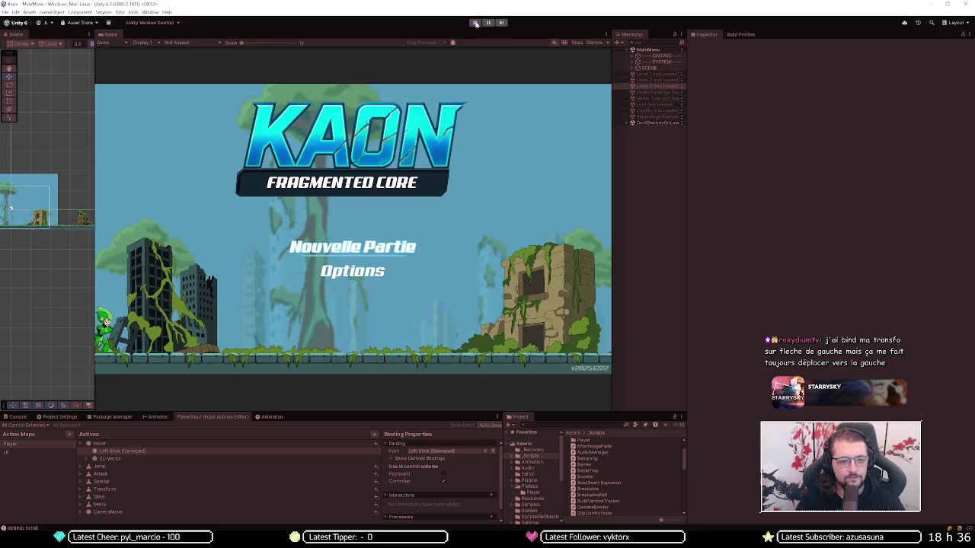
{"action": "key", "text": "Return"}
{"action": "key", "text": "Return"}
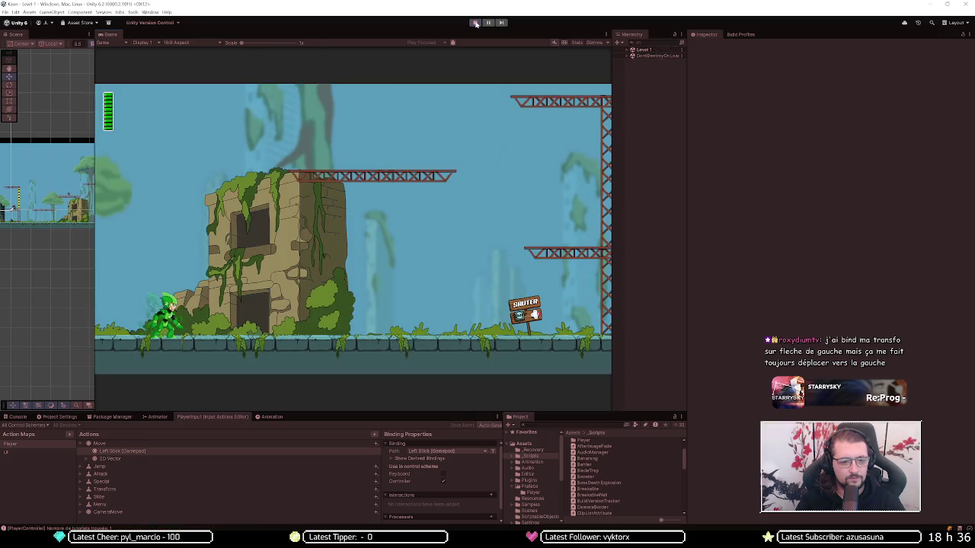
Step: Run left and right, jumping and firing green shots beside the ruin wall
{"action": "key", "text": "Left"}
{"action": "key", "text": "space"}
{"action": "key", "text": "Right"}
{"action": "key", "text": "Right"}
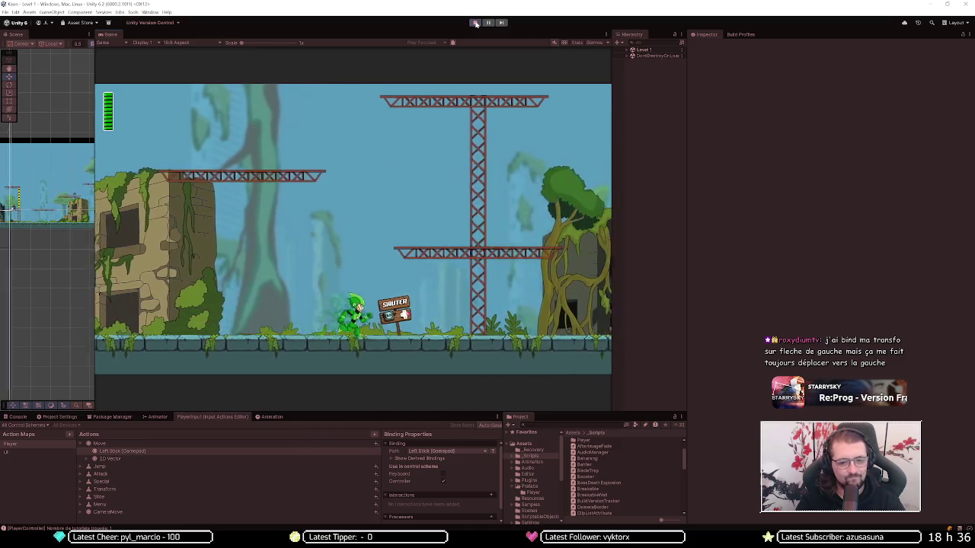
{"action": "key", "text": "space"}
{"action": "key", "text": "Left"}
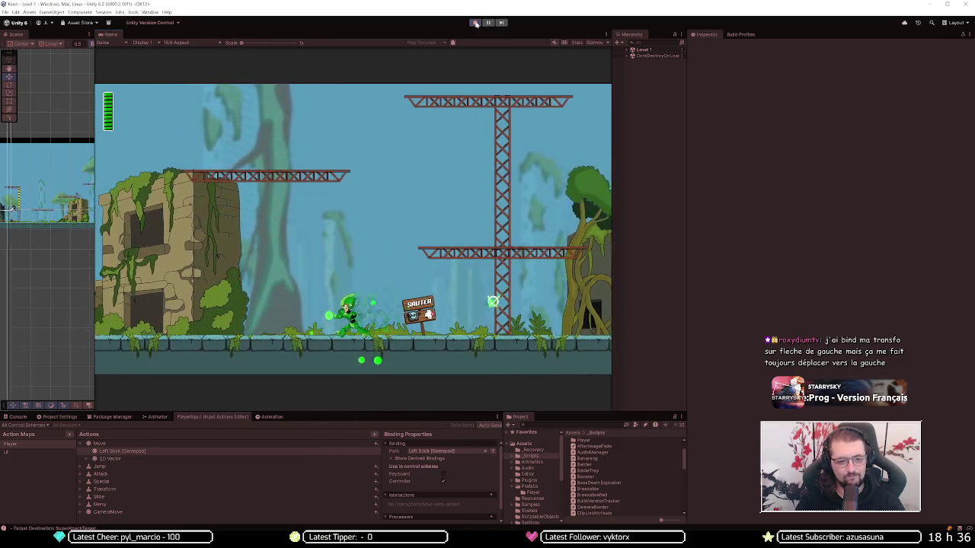
{"action": "key", "text": "Right"}
{"action": "key", "text": "space"}
Step: Move onto the girder platform and keep jumping while walking left and right
{"action": "key", "text": "Right"}
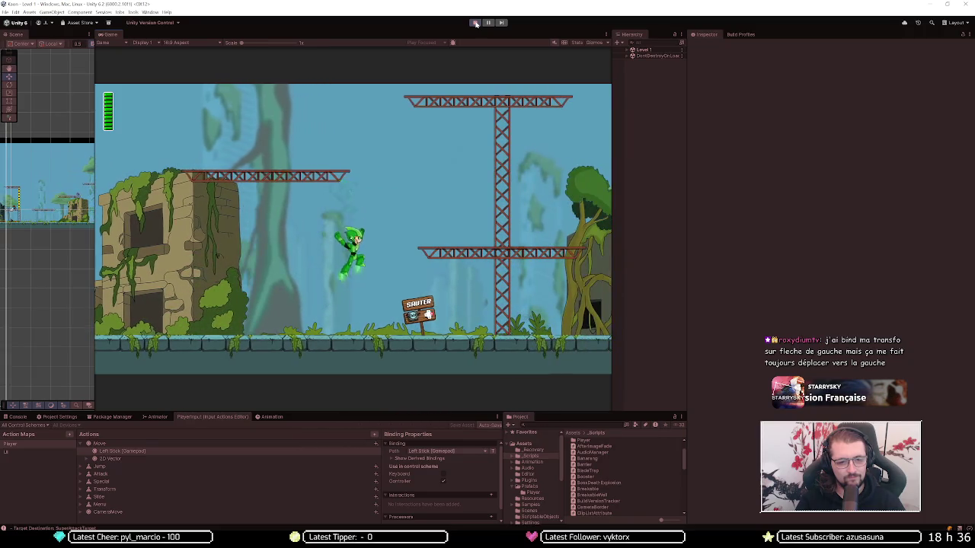
{"action": "key", "text": "space"}
{"action": "key", "text": "Left"}
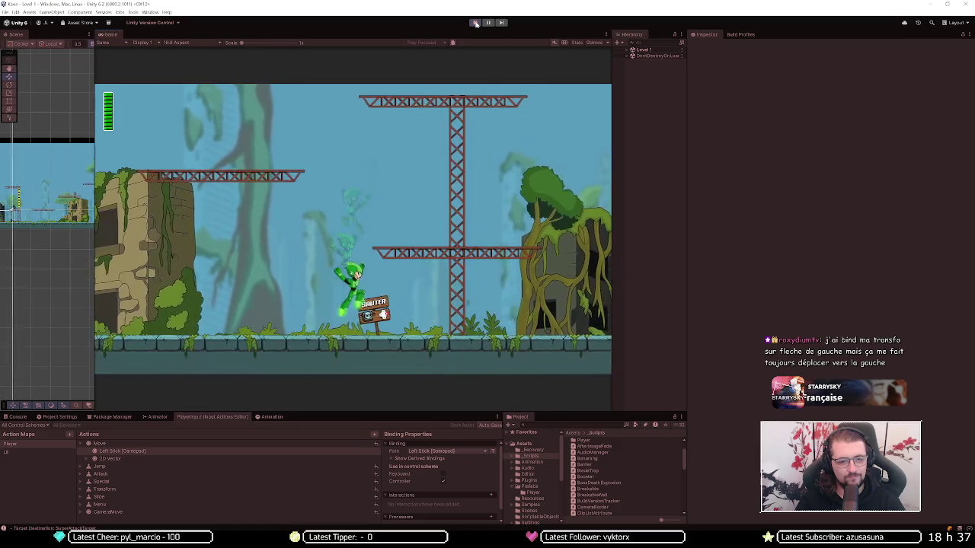
{"action": "key", "text": "space"}
{"action": "key", "text": "Left"}
{"action": "key", "text": "space"}
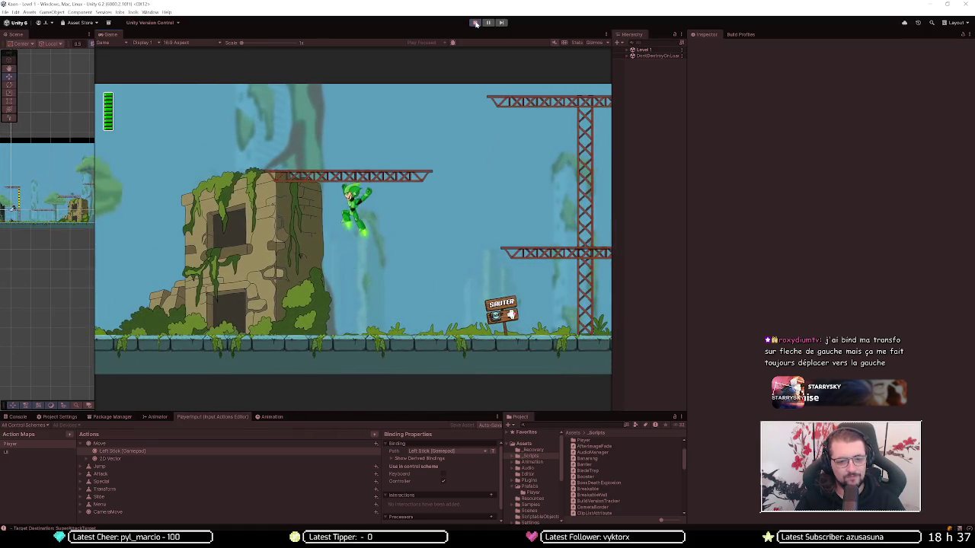
{"action": "key", "text": "Right"}
{"action": "key", "text": "space"}
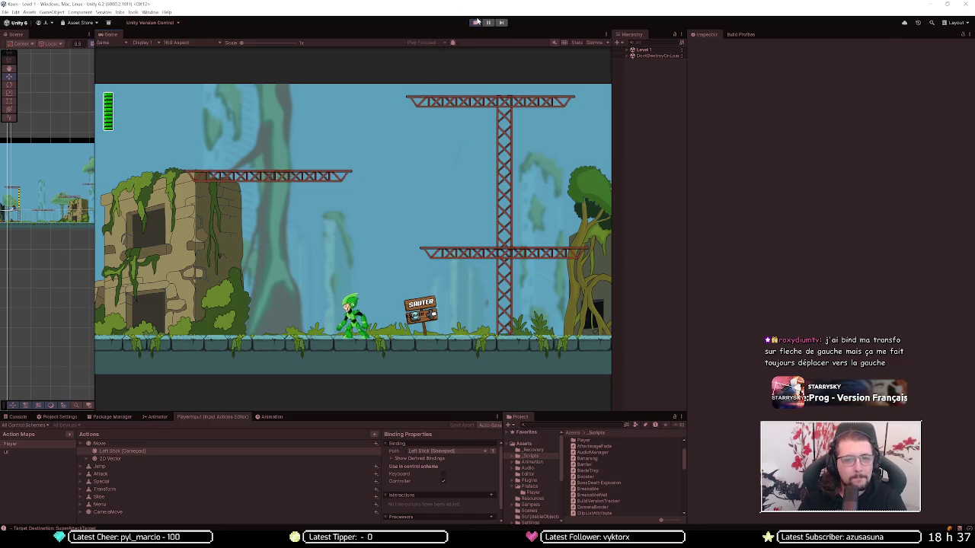
Step: Stop the game, inspect Move's 2D Vector composite binding, and launch the game again
{"action": "left_click", "coordinate": [476, 22]}
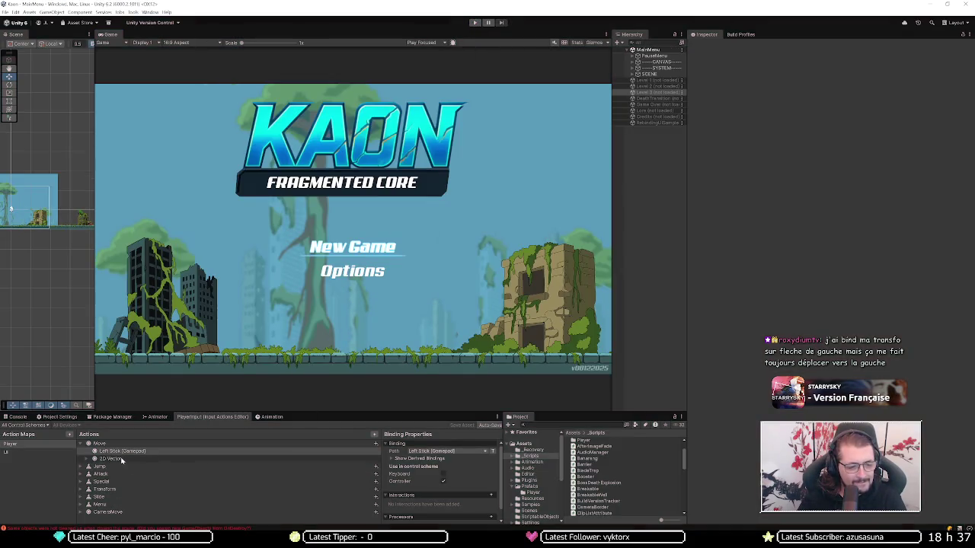
{"action": "left_click", "coordinate": [110, 460]}
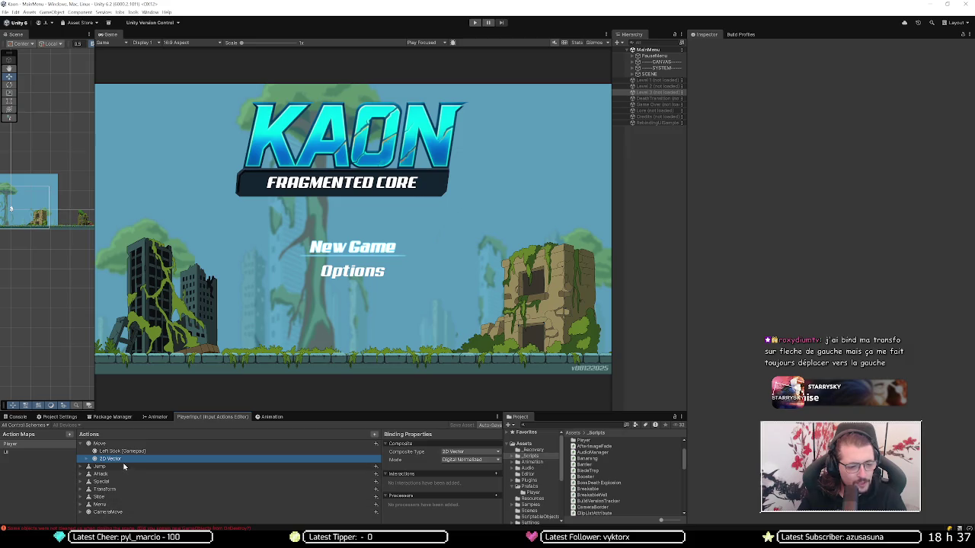
{"action": "left_click", "coordinate": [475, 23]}
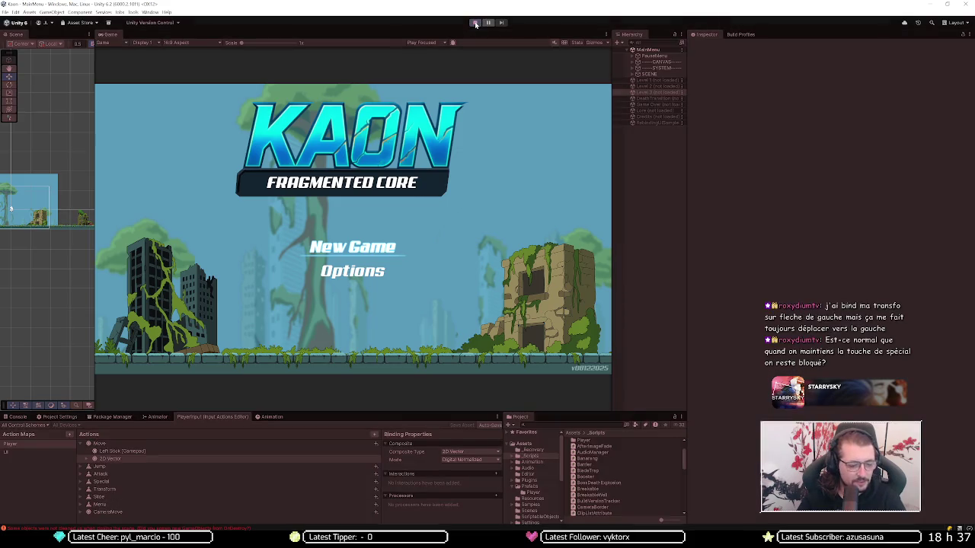
Step: Rebind Attaquer to Gauche (left arrow) in the game's Options and close the panel
{"action": "key", "text": "Down"}
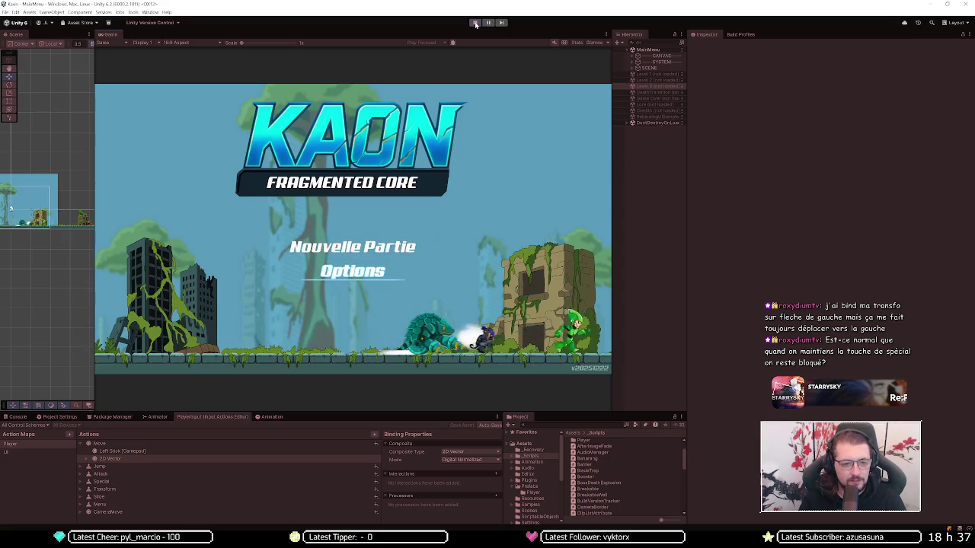
{"action": "key", "text": "Return"}
{"action": "key", "text": "Down"}
{"action": "key", "text": "Left"}
{"action": "key", "text": "Up"}
{"action": "key", "text": "Down"}
{"action": "key", "text": "Return"}
{"action": "key", "text": "Left"}
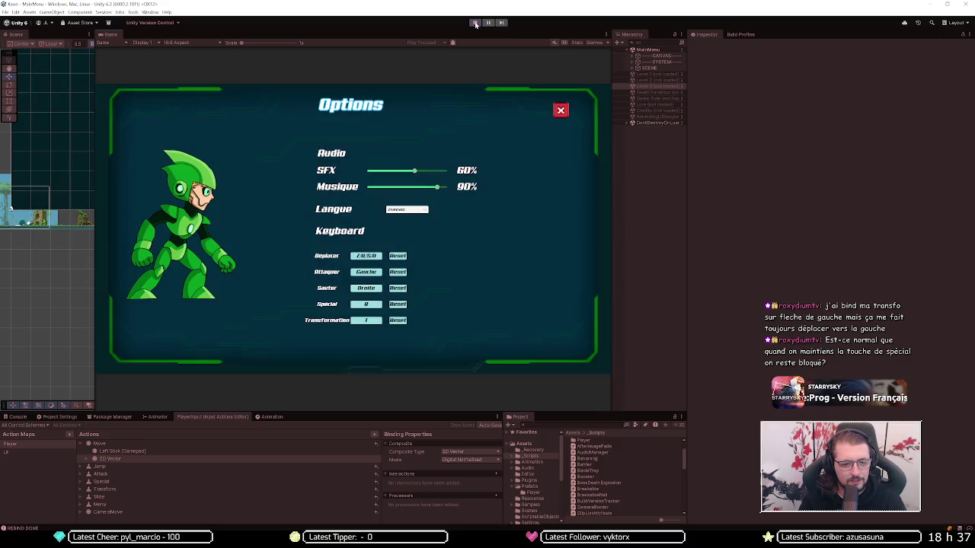
{"action": "key", "text": "Escape"}
Step: Start Nouvelle Partie, skip the cutscene, and jump toward the ruin in Level 1
{"action": "key", "text": "Up"}
{"action": "key", "text": "Return"}
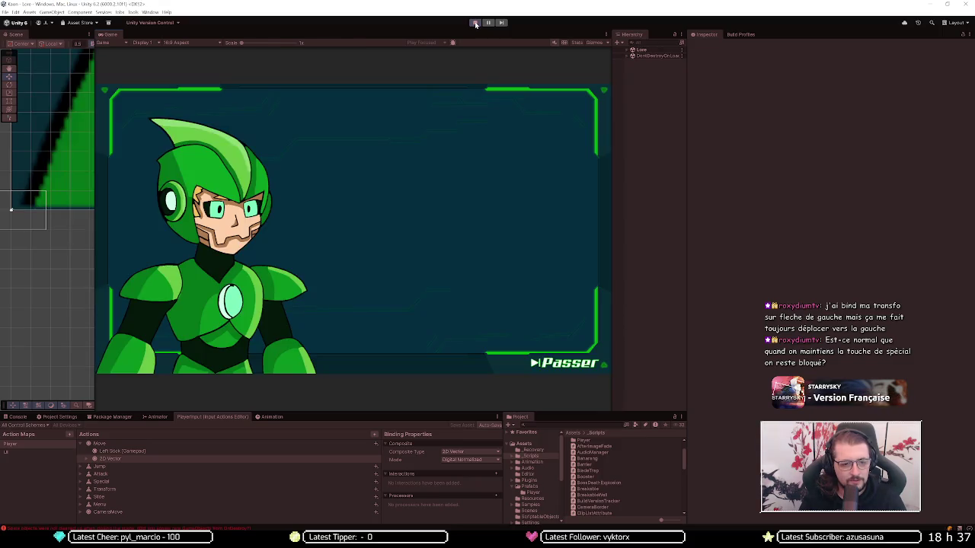
{"action": "key", "text": "Return"}
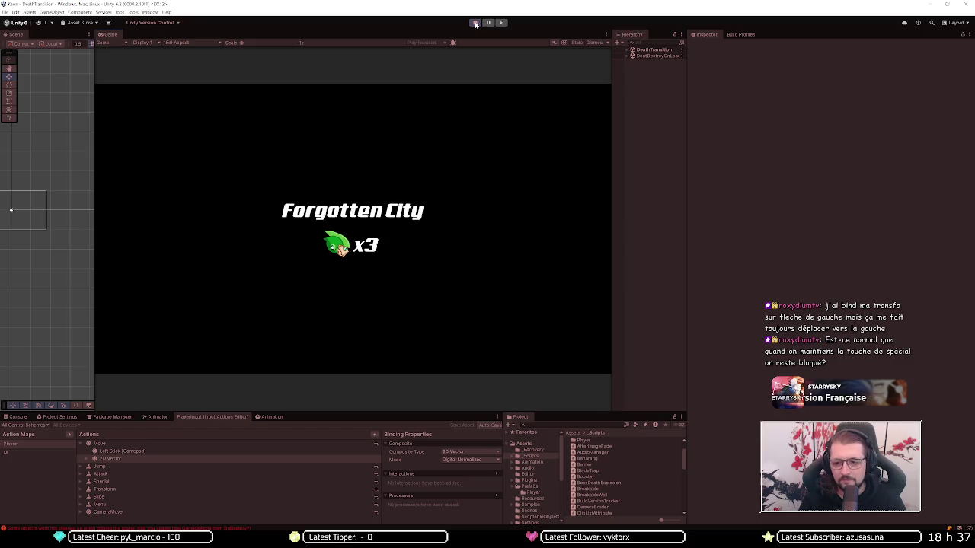
{"action": "key", "text": "space"}
Step: Run right and jump repeatedly toward the ruin while firing green shots
{"action": "key", "text": "Right"}
{"action": "key", "text": "space"}
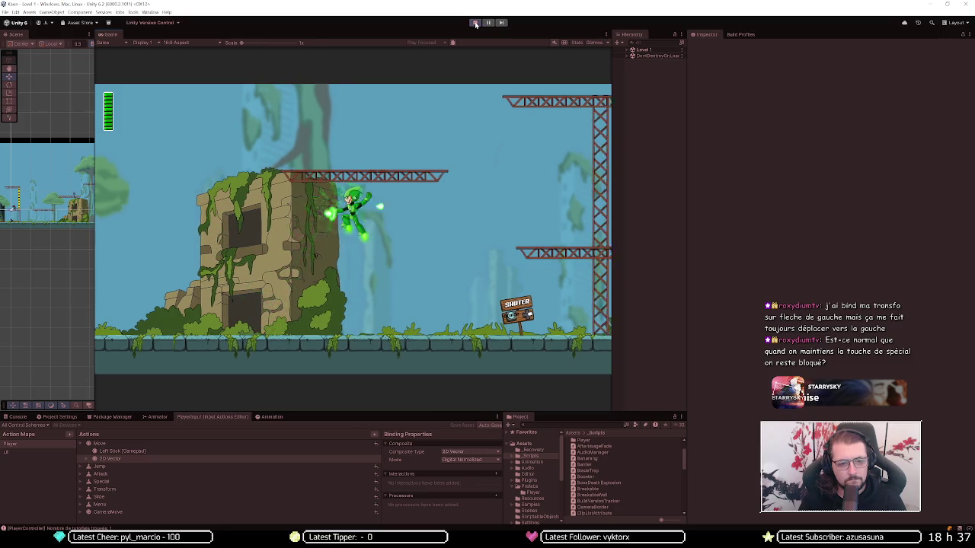
{"action": "key", "text": "space"}
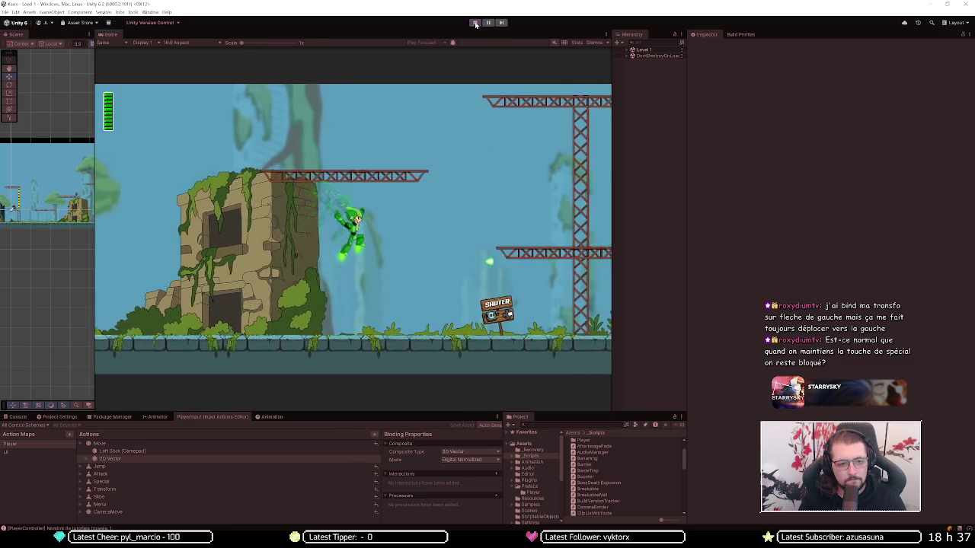
{"action": "key", "text": "space"}
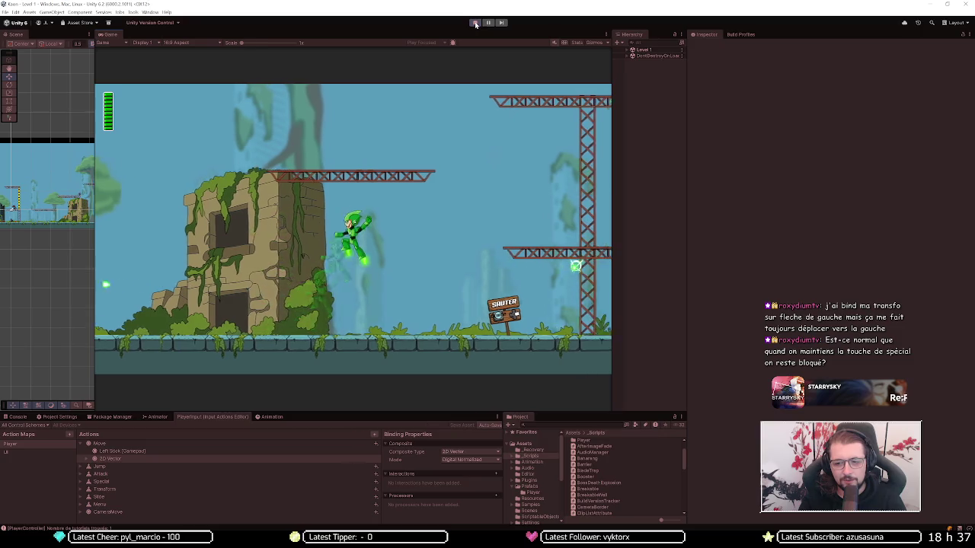
{"action": "key", "text": "space"}
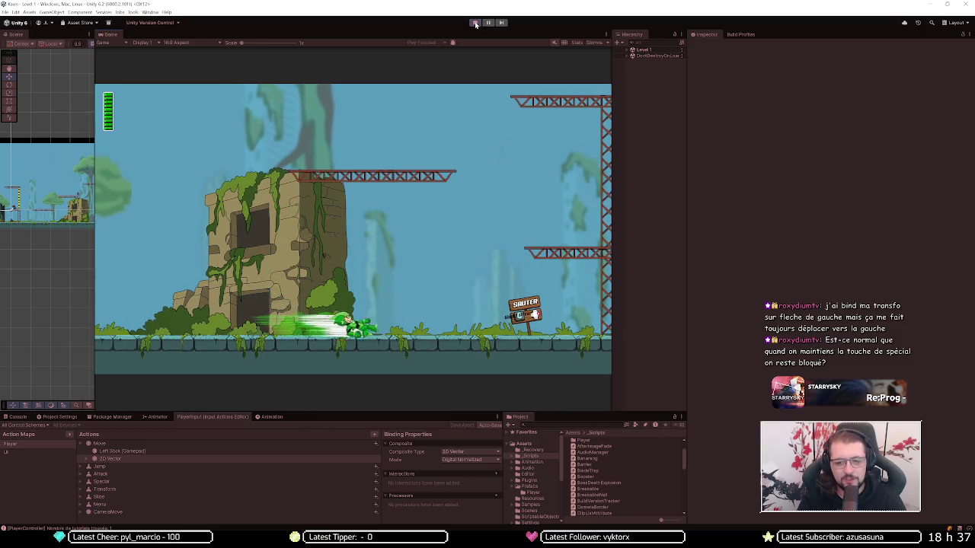
Step: Run the character back and forth left and right while firing shots
{"action": "key", "text": "Left"}
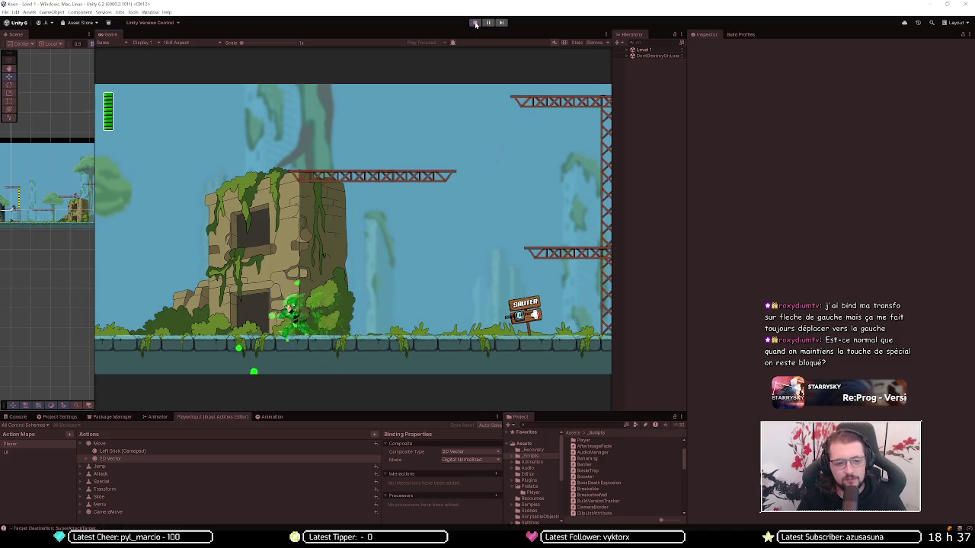
{"action": "key", "text": "Right"}
{"action": "key", "text": "Left"}
{"action": "key", "text": "Right"}
{"action": "key", "text": "Right"}
{"action": "key", "text": "Left"}
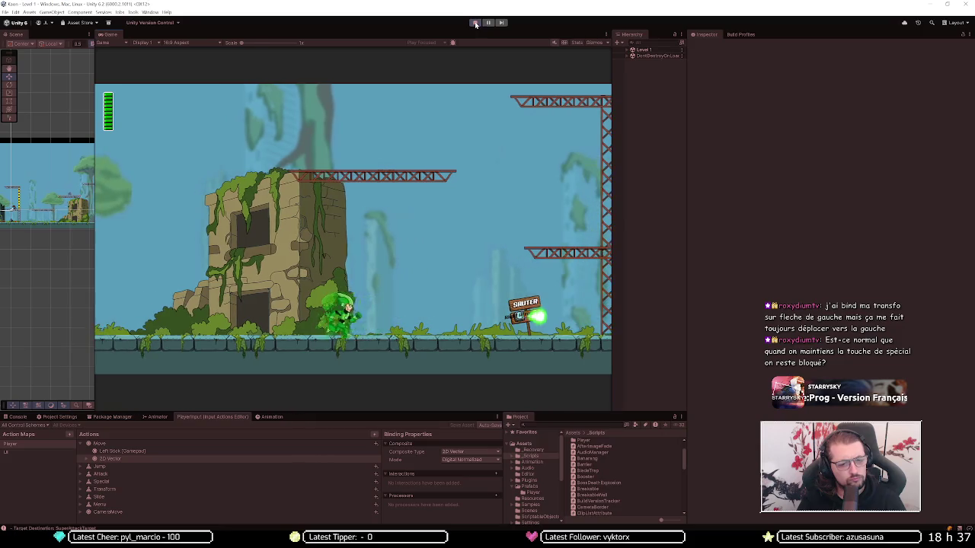
{"action": "key", "text": "Left"}
{"action": "key", "text": "Right"}
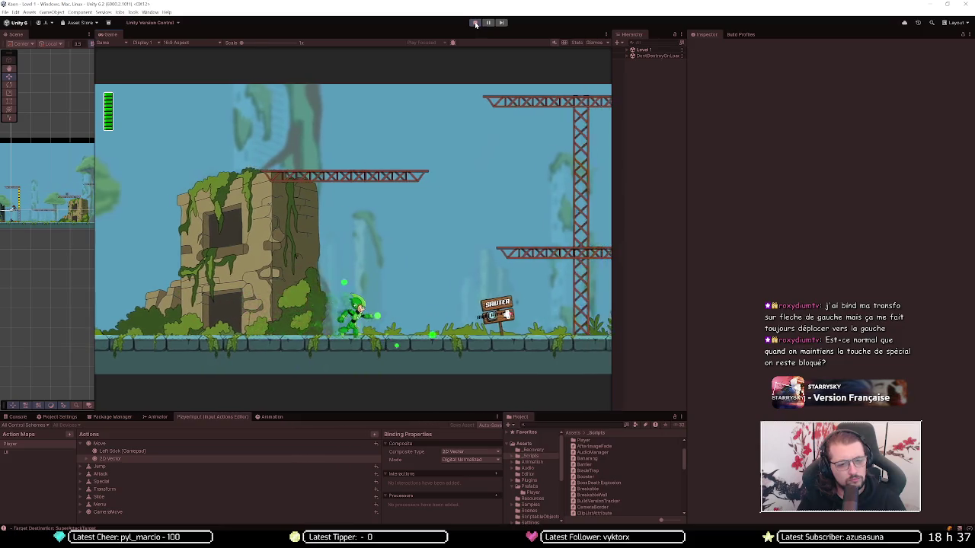
{"action": "key", "text": "Left"}
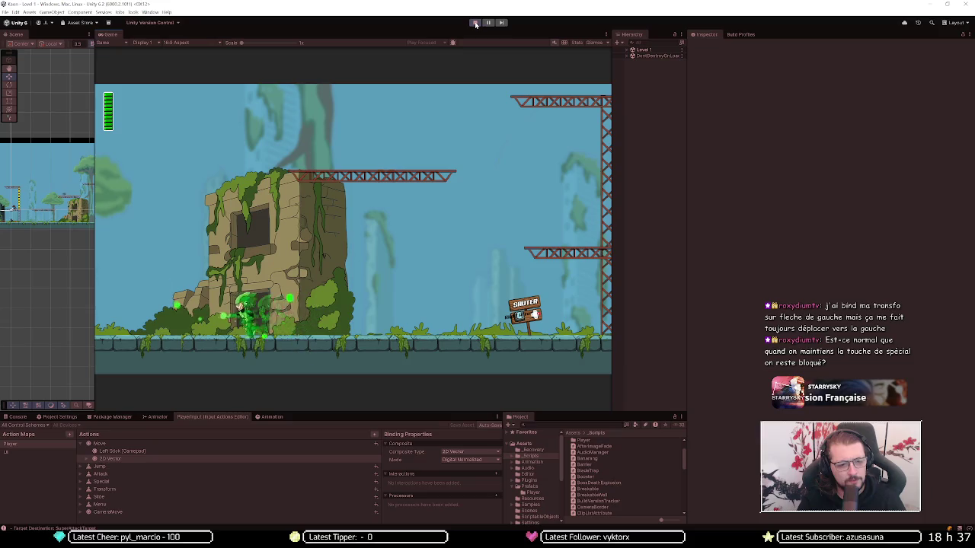
{"action": "key", "text": "Right"}
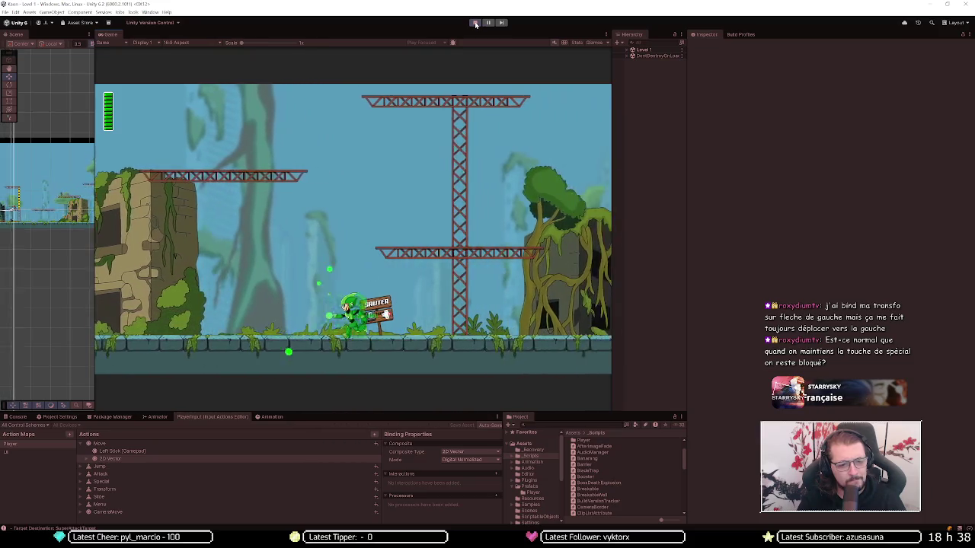
{"action": "key", "text": "Left"}
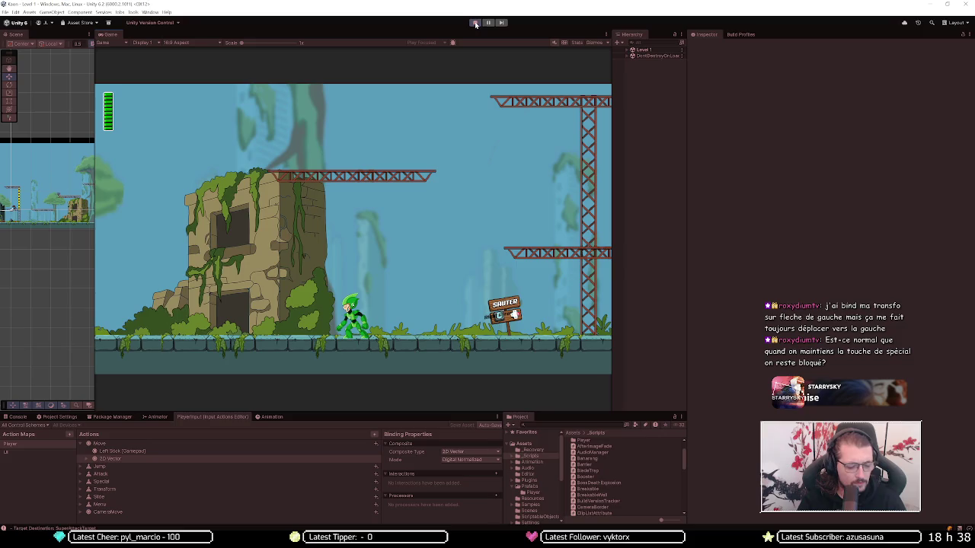
{"action": "key", "text": "Left"}
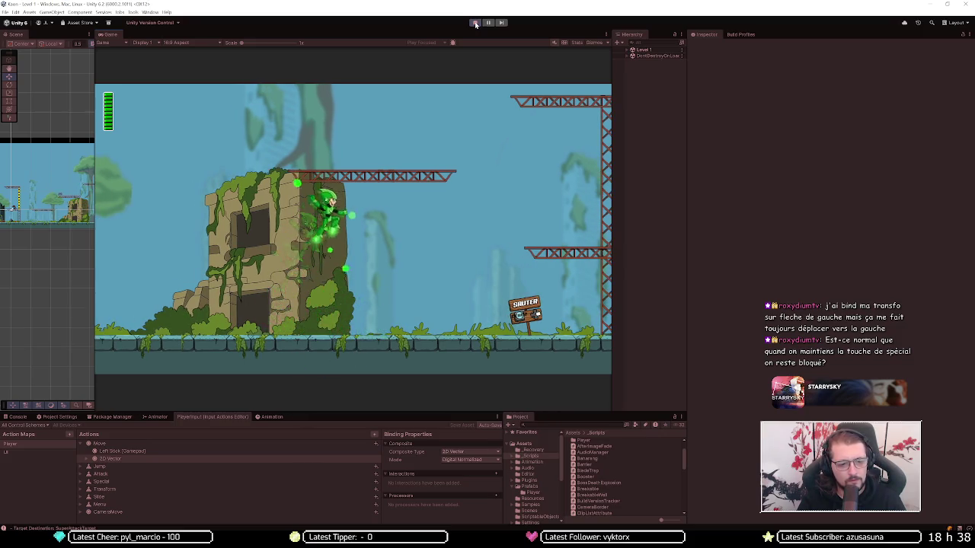
{"action": "key", "text": "Right"}
{"action": "key", "text": "Left"}
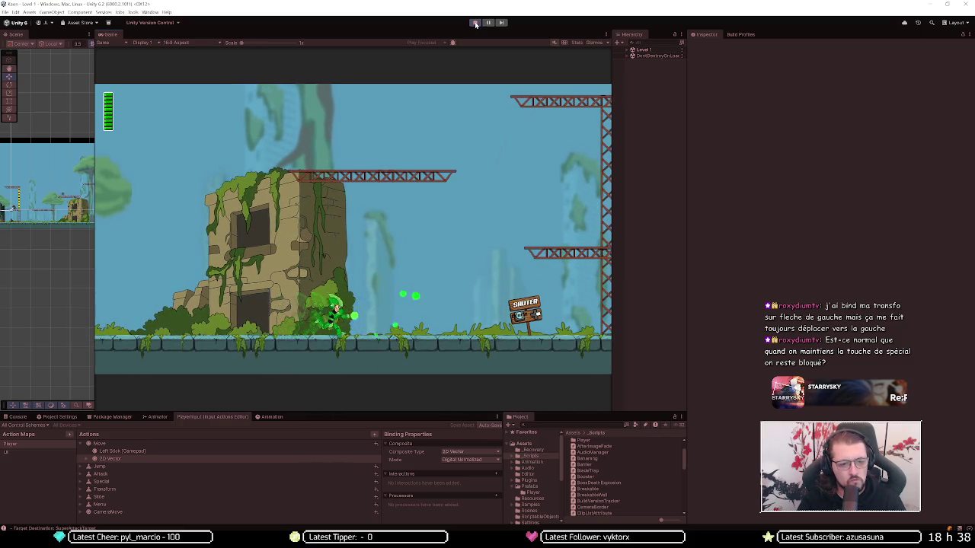
{"action": "key", "text": "Right"}
{"action": "key", "text": "Left"}
{"action": "key", "text": "Left"}
{"action": "key", "text": "Right"}
{"action": "key", "text": "Left"}
{"action": "key", "text": "Right"}
{"action": "key", "text": "Right"}
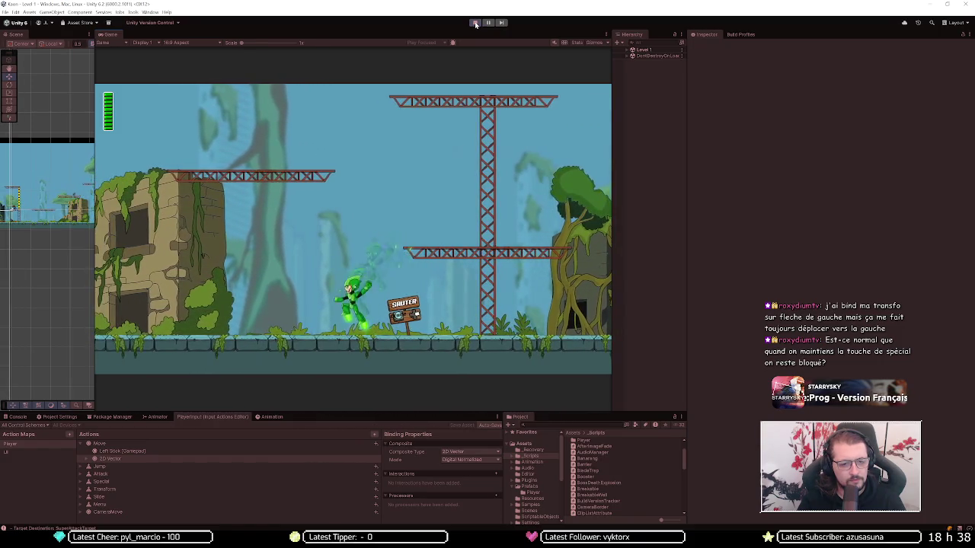
Step: Jump onto the middle platform, drop off, and run along the ground near the ruins
{"action": "key", "text": "Right"}
{"action": "key", "text": "space"}
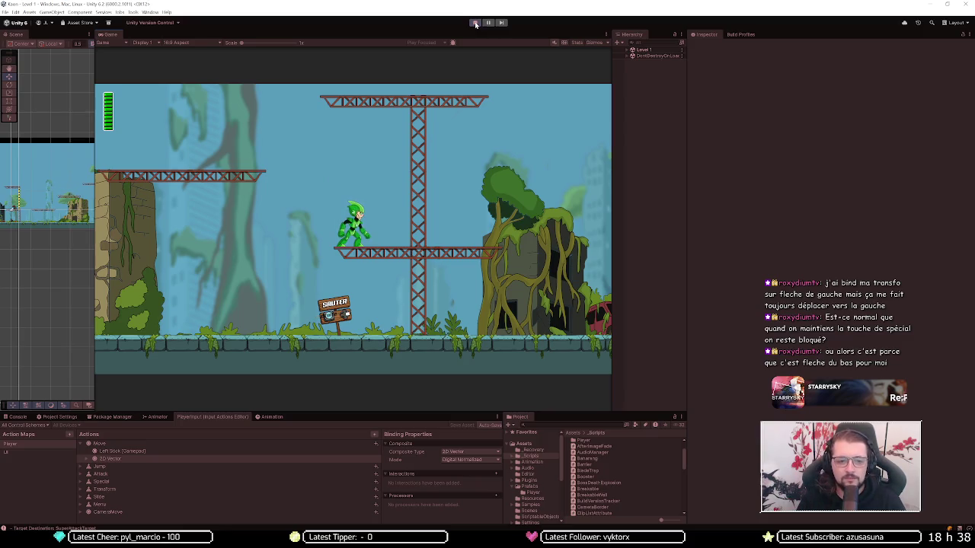
{"action": "key", "text": "Left"}
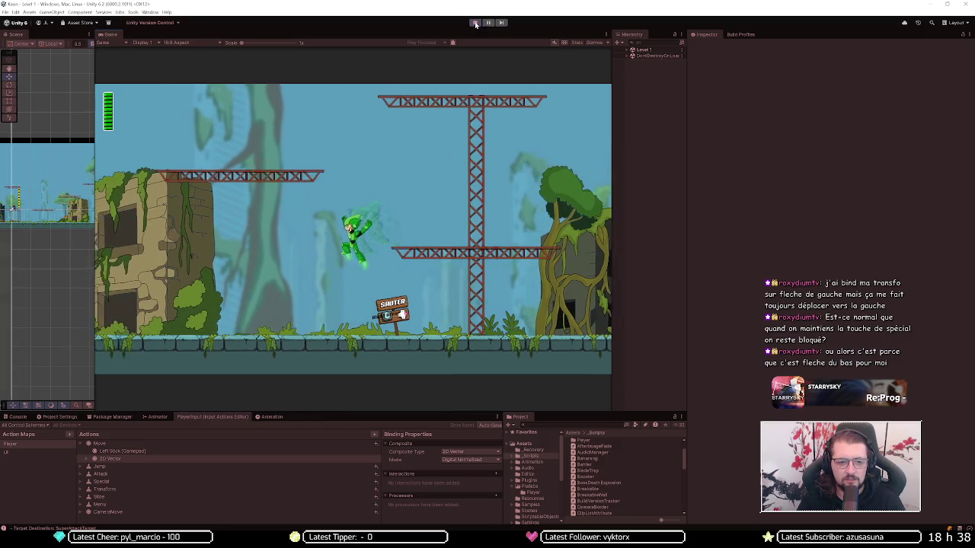
{"action": "key", "text": "Right"}
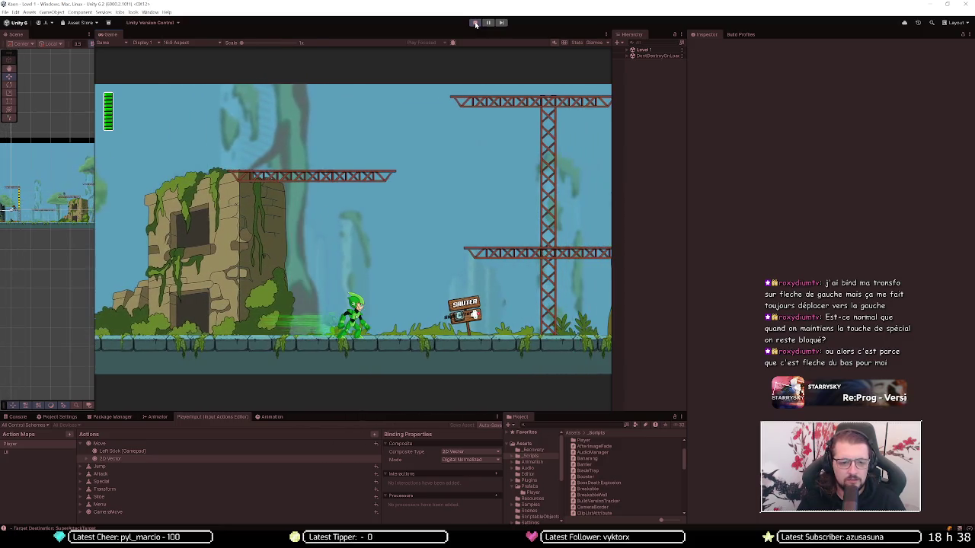
{"action": "key", "text": "Right"}
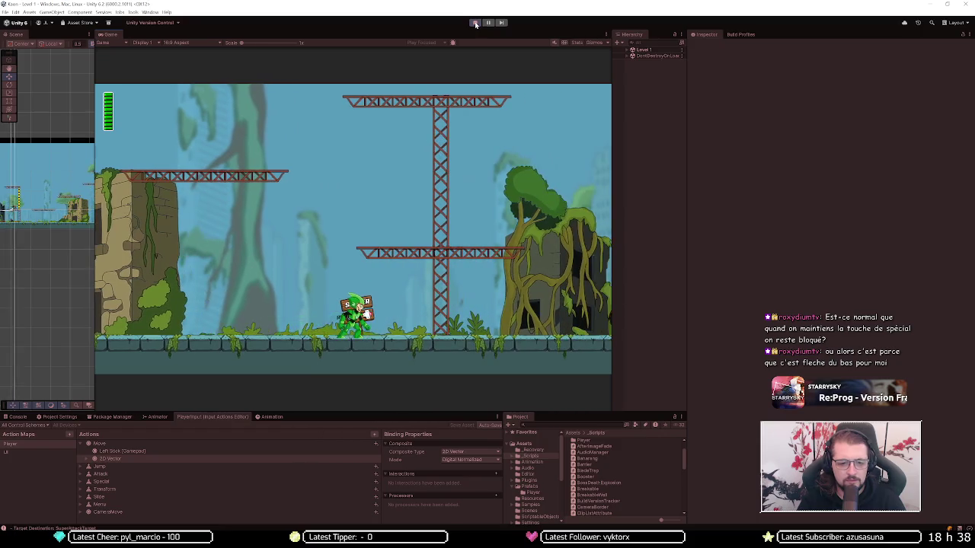
{"action": "key", "text": "Left"}
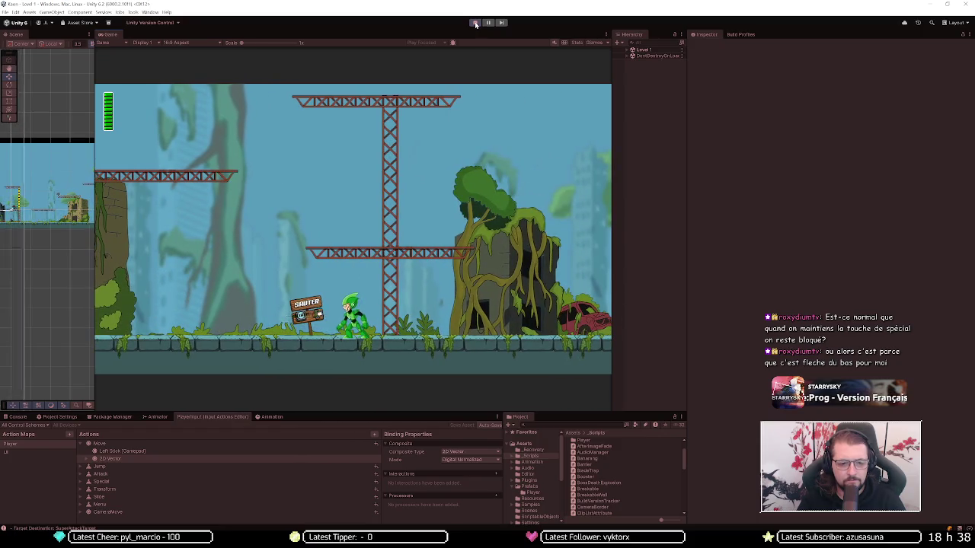
{"action": "key", "text": "Left"}
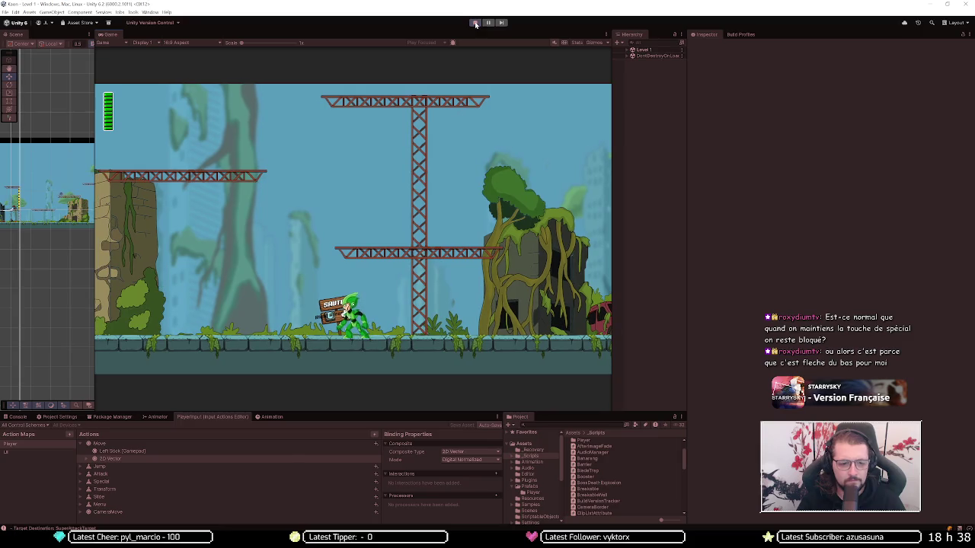
{"action": "key", "text": "Left"}
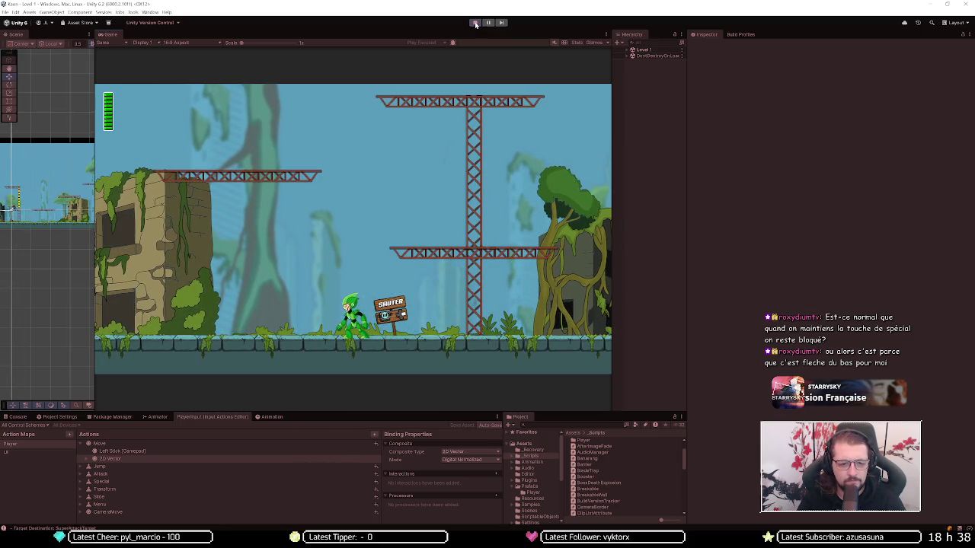
Step: Chain jumps, a double jump and a dash to the right, then slide along the ground
{"action": "key", "text": "Right"}
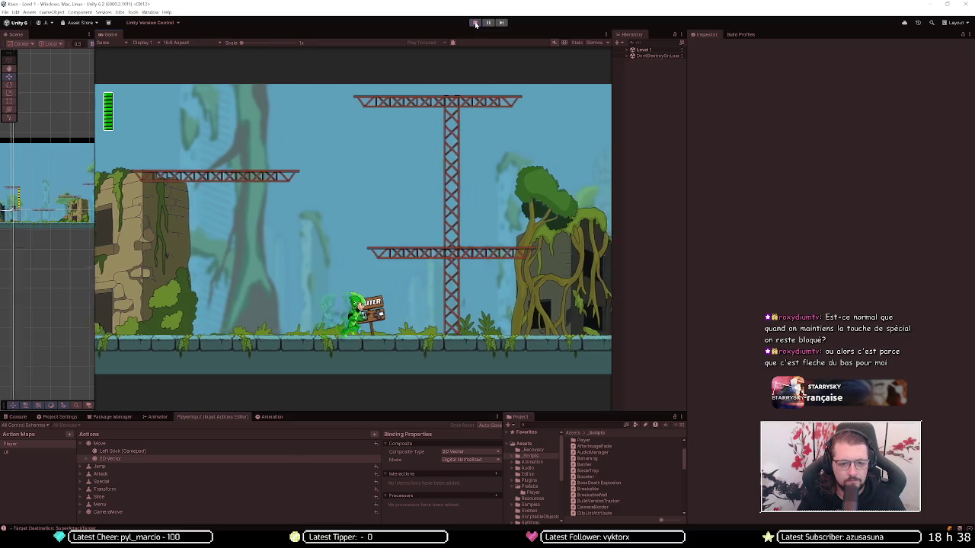
{"action": "key", "text": "space"}
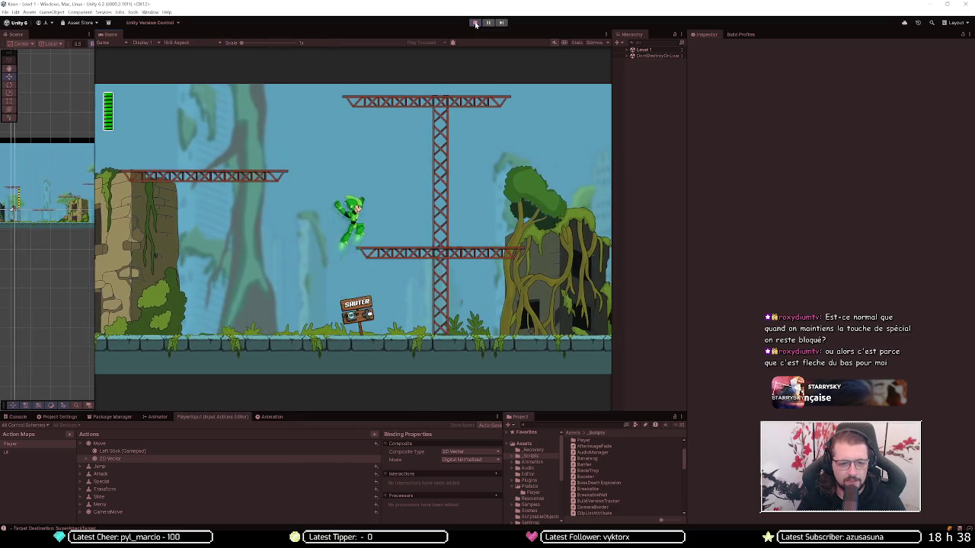
{"action": "key", "text": "Right"}
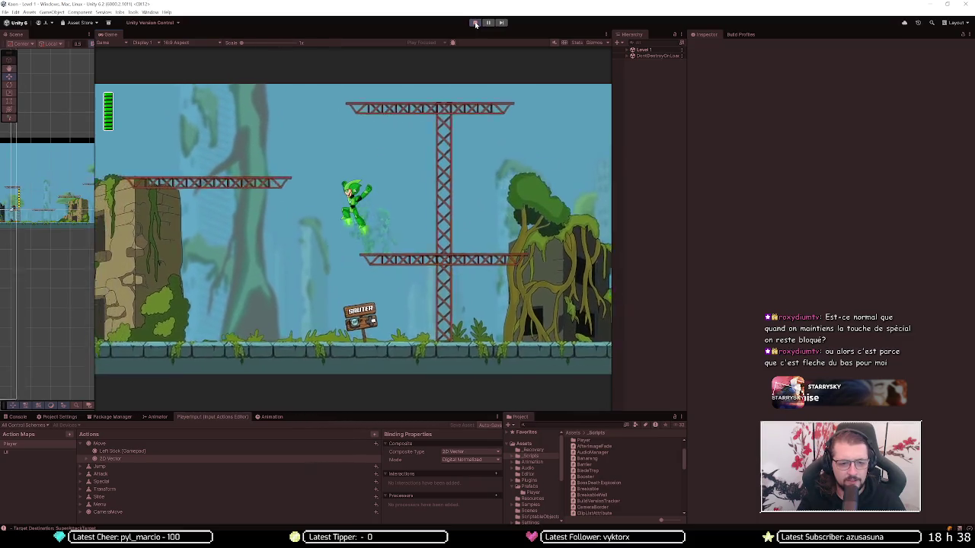
{"action": "key", "text": "space"}
{"action": "key", "text": "Left"}
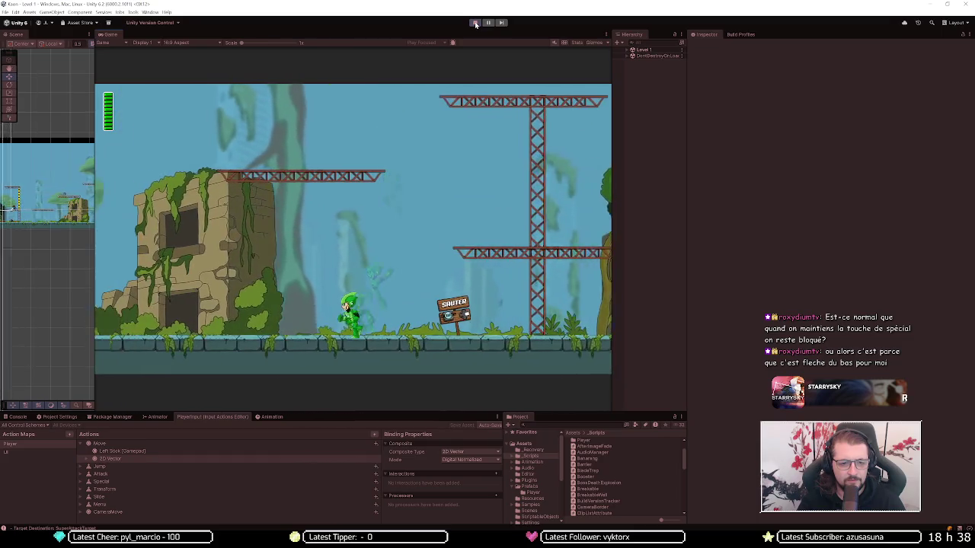
{"action": "key", "text": "space"}
{"action": "key", "text": "Right"}
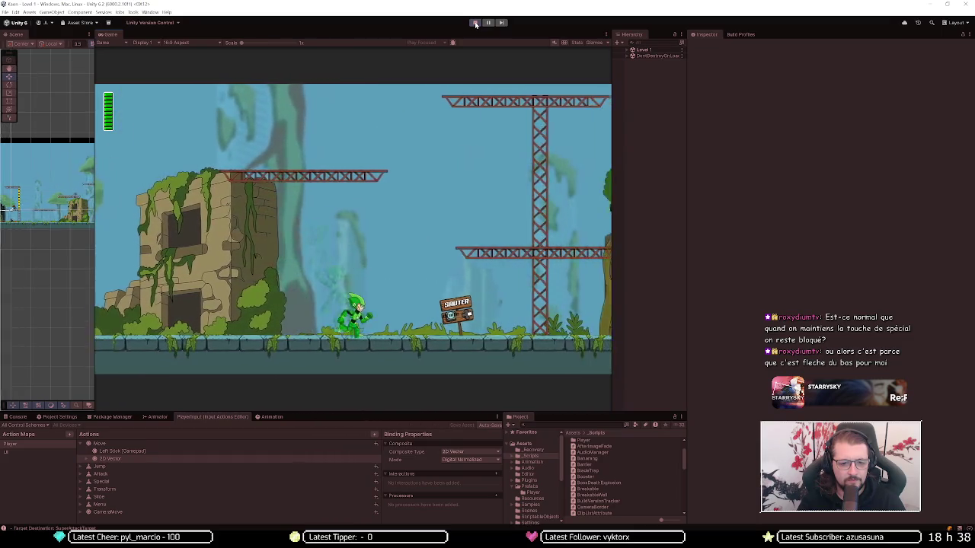
{"action": "key", "text": "space"}
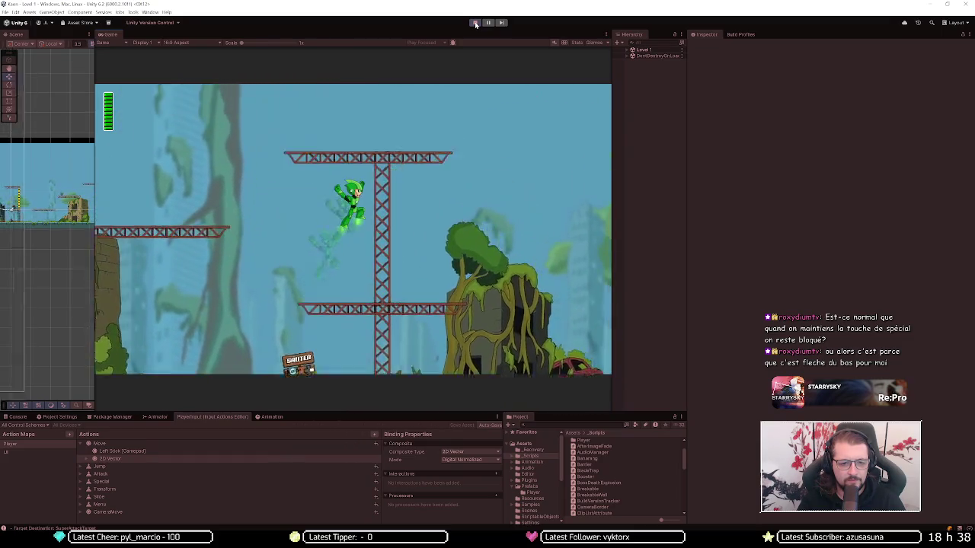
{"action": "key", "text": "Right"}
{"action": "key", "text": "space"}
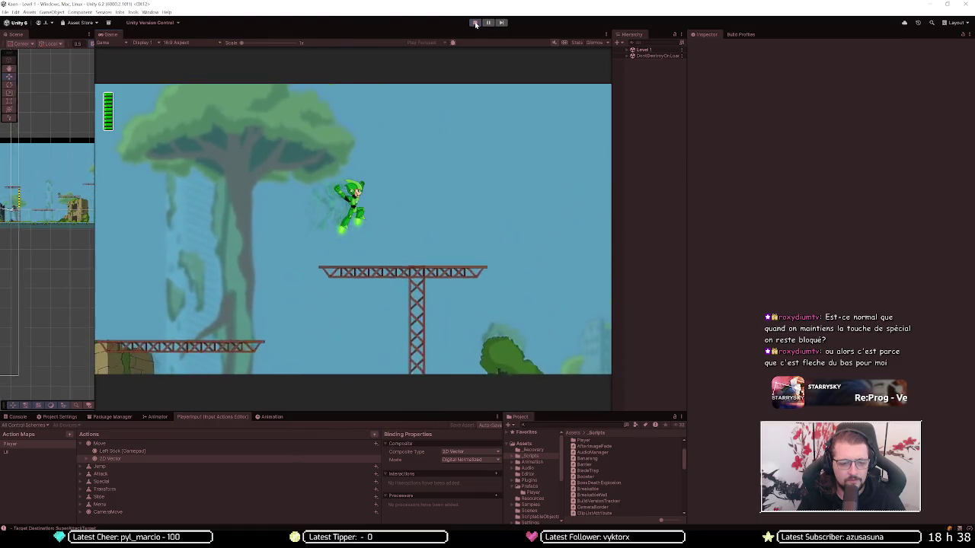
{"action": "key", "text": "Right"}
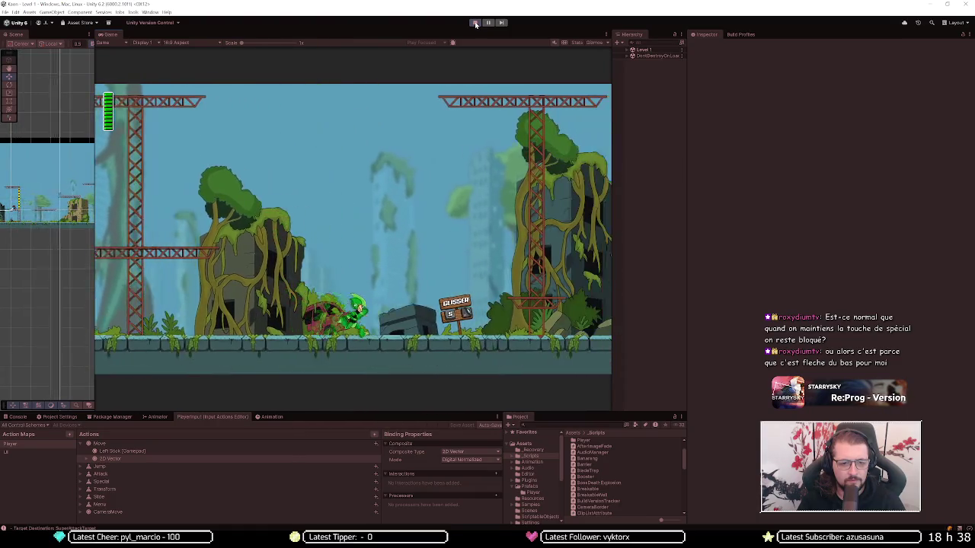
Step: Jump up the girder tower and tree, dash past the SPECIAL and GLISSER signs, then stop playing
{"action": "key", "text": "Right"}
{"action": "key", "text": "space"}
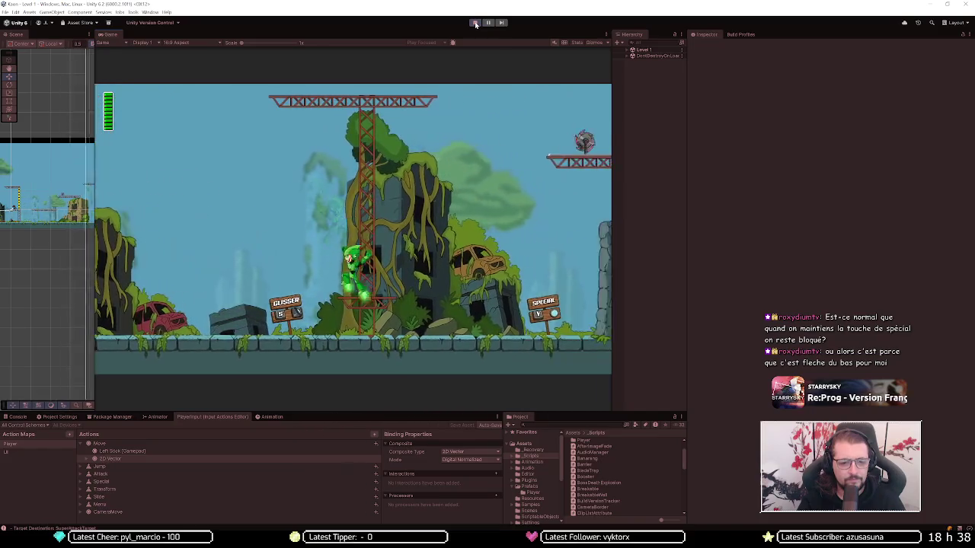
{"action": "key", "text": "space"}
{"action": "key", "text": "Right"}
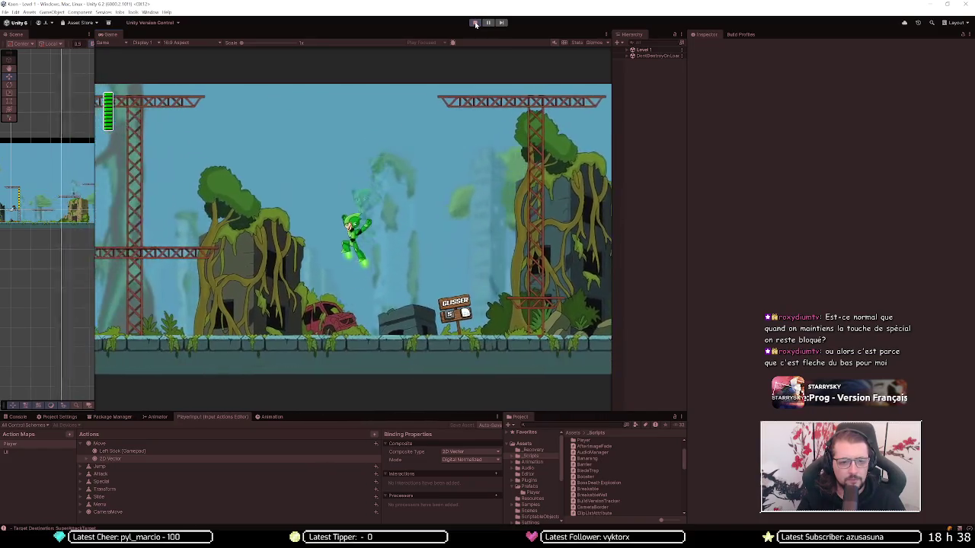
{"action": "key", "text": "Right"}
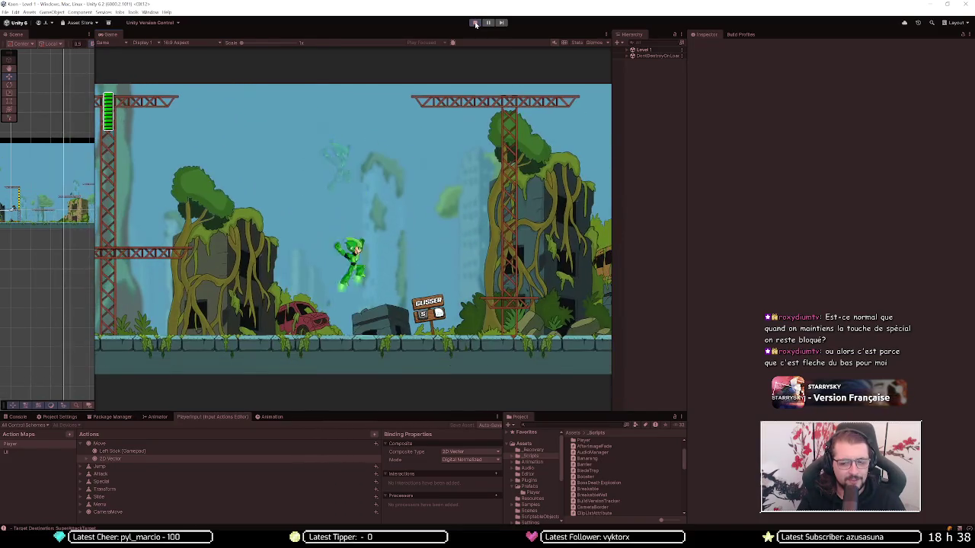
{"action": "key", "text": "space"}
{"action": "key", "text": "Right"}
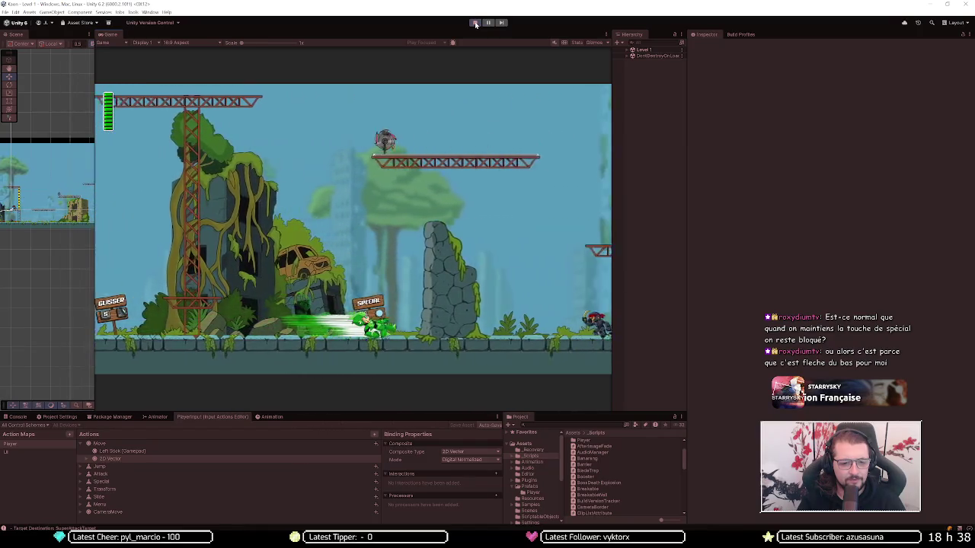
{"action": "key", "text": "Left"}
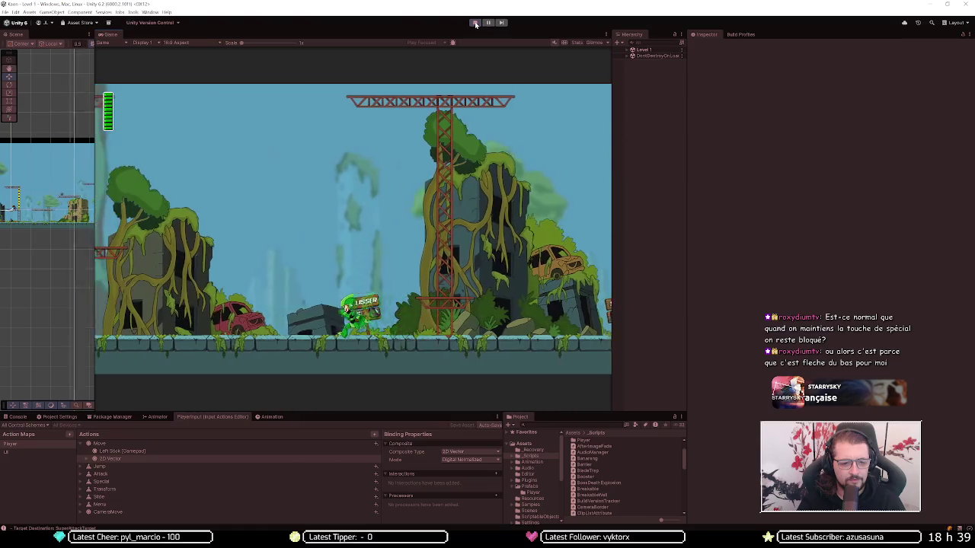
{"action": "key", "text": "Right"}
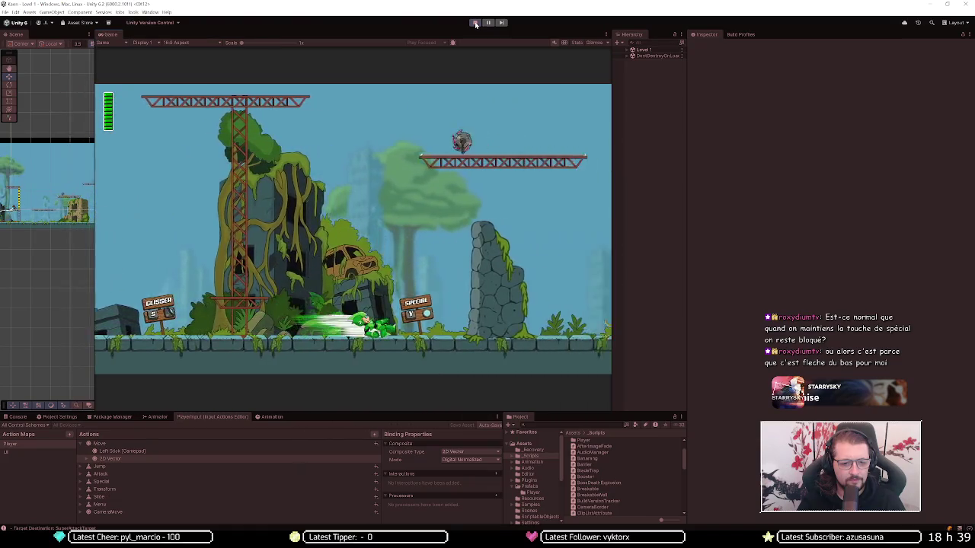
{"action": "key", "text": "Left"}
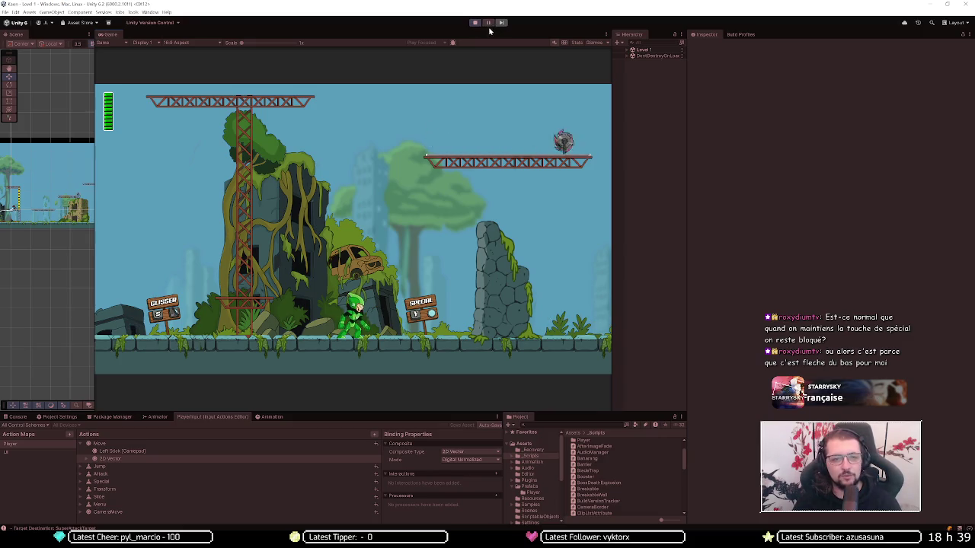
{"action": "left_click", "coordinate": [474, 23]}
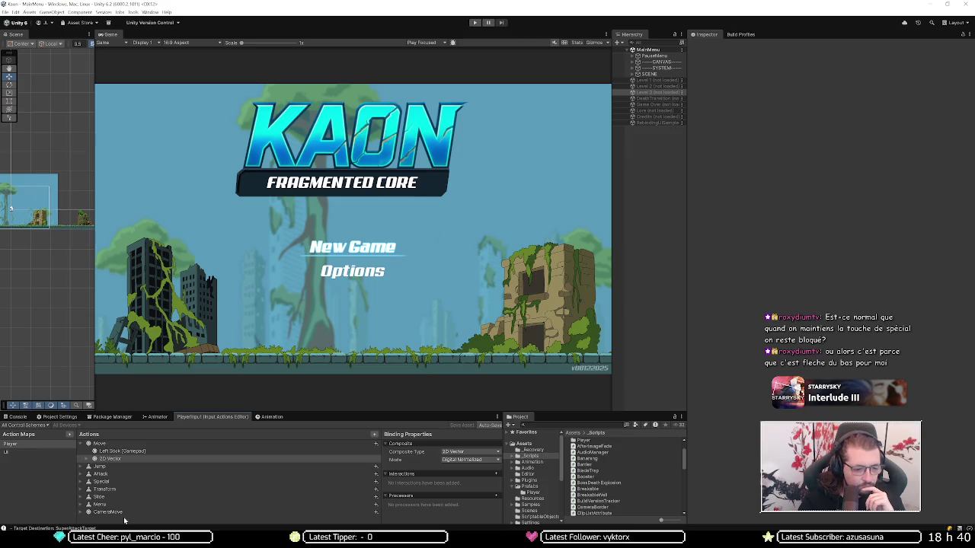
Step: Select the Player action map and add a new action to it
{"action": "left_click", "coordinate": [54, 447]}
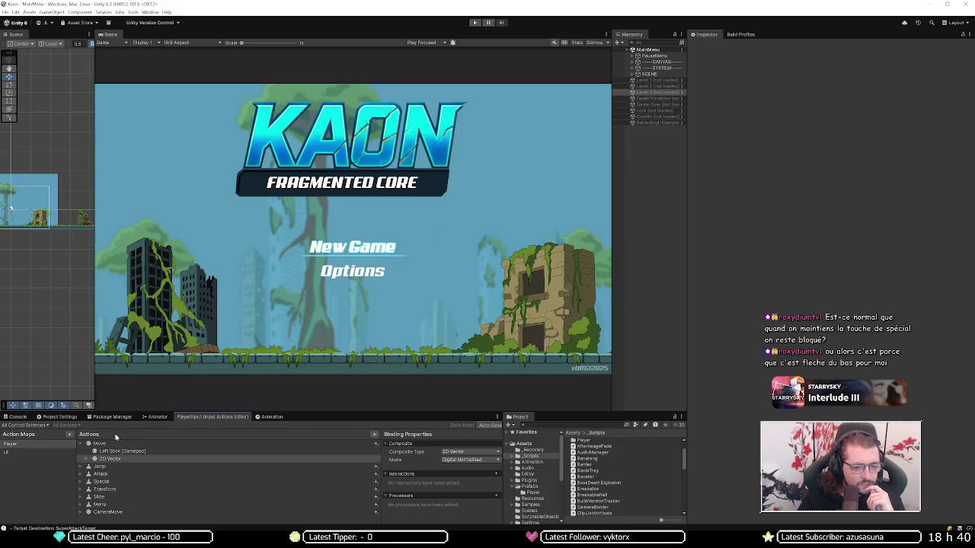
{"action": "left_click", "coordinate": [373, 434]}
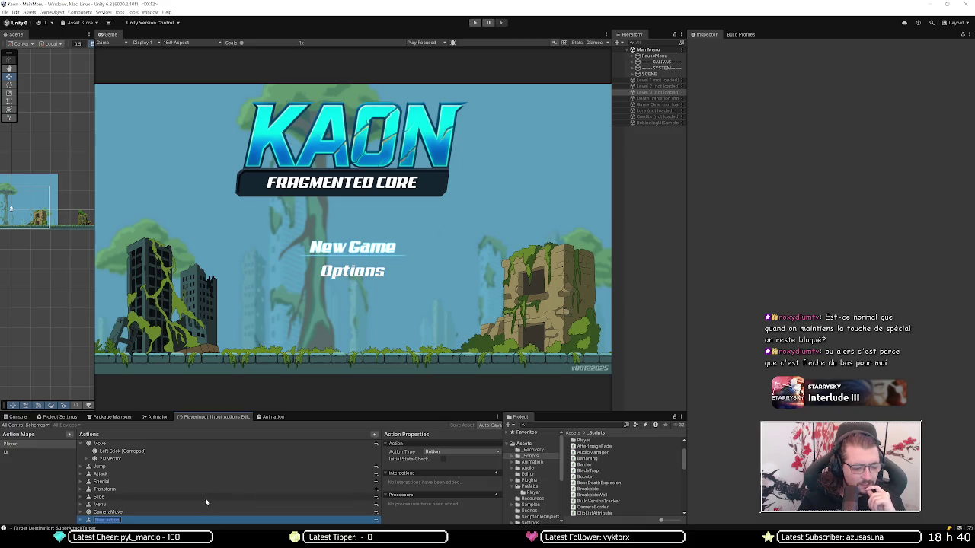
Step: Set New action to the Value type with an Axis control type, checking Move for reference
{"action": "left_click", "coordinate": [439, 452]}
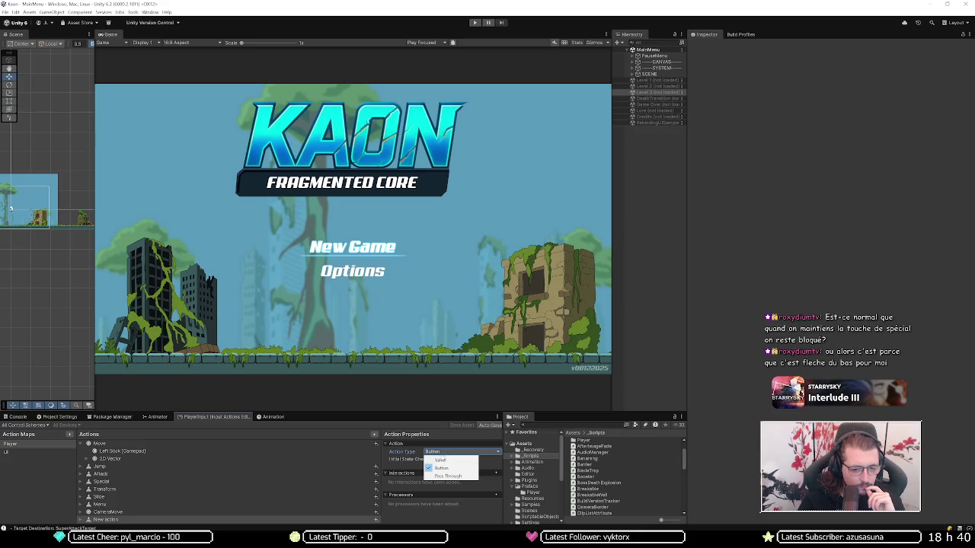
{"action": "left_click", "coordinate": [163, 444]}
{"action": "left_click", "coordinate": [163, 444]}
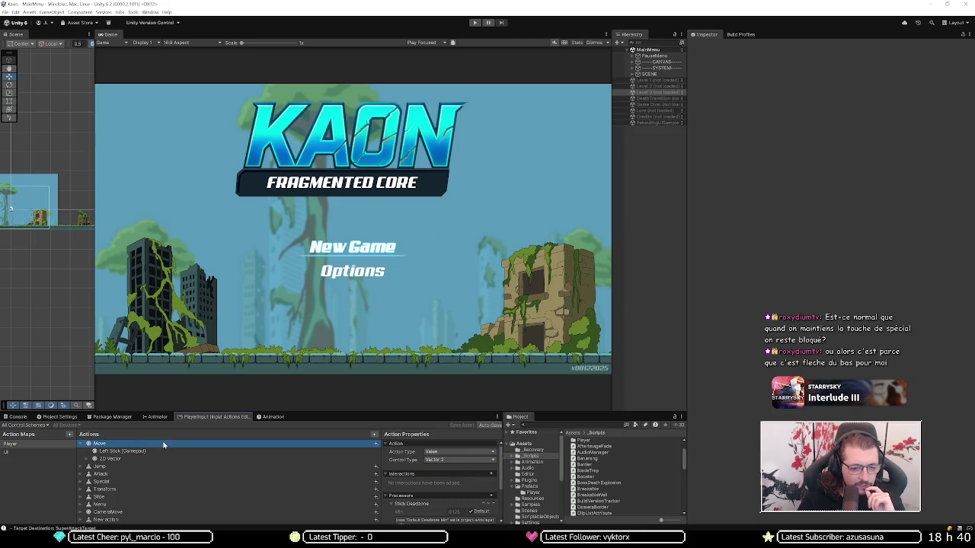
{"action": "left_click", "coordinate": [178, 519]}
{"action": "left_click", "coordinate": [434, 452]}
{"action": "left_click", "coordinate": [441, 456]}
{"action": "left_click", "coordinate": [450, 460]}
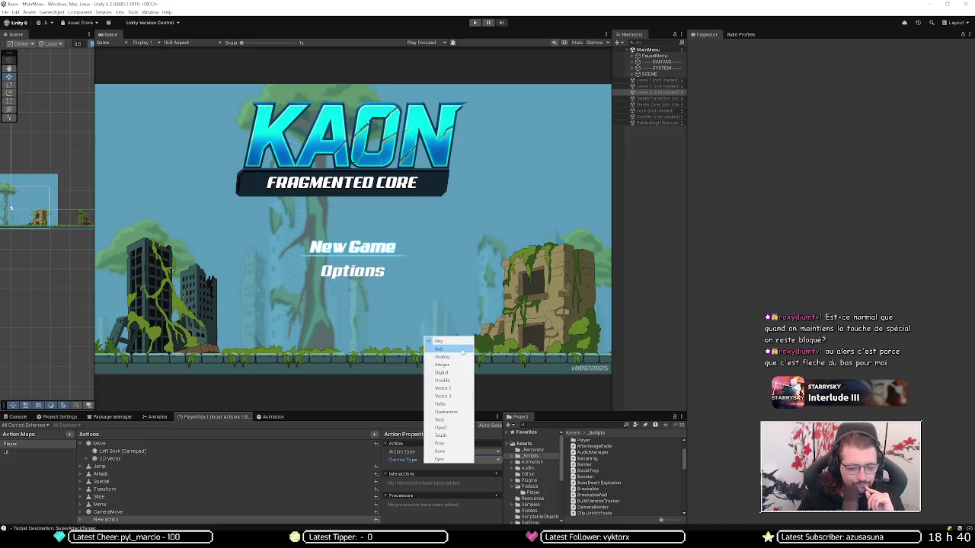
{"action": "left_click", "coordinate": [462, 351]}
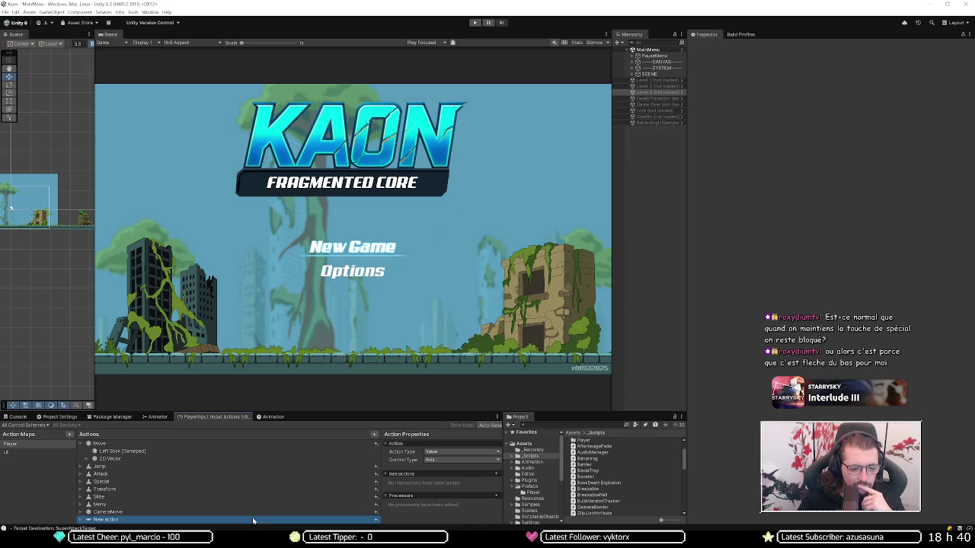
{"action": "left_click", "coordinate": [82, 521]}
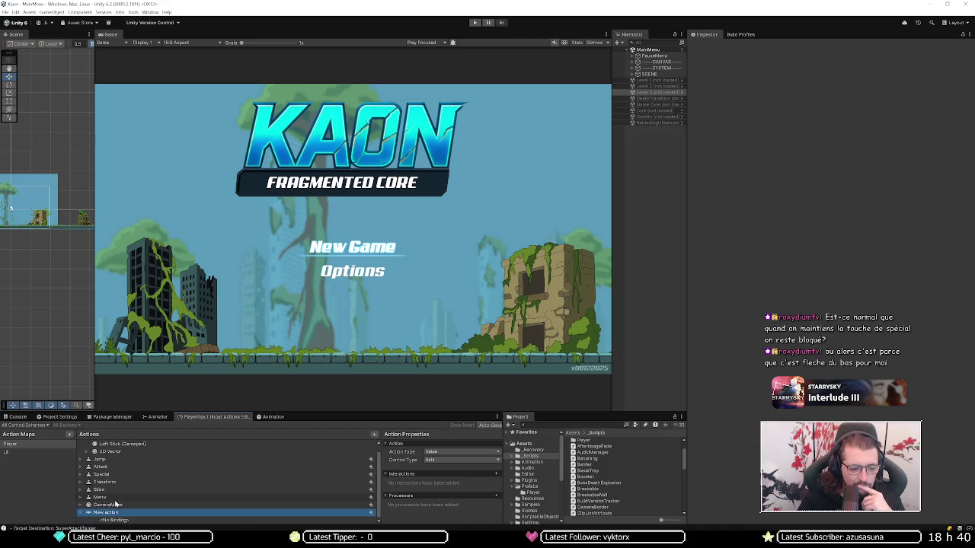
Step: Set the new action's empty binding path to Left Stick/X [Gamepad] using Listen
{"action": "left_click", "coordinate": [129, 520]}
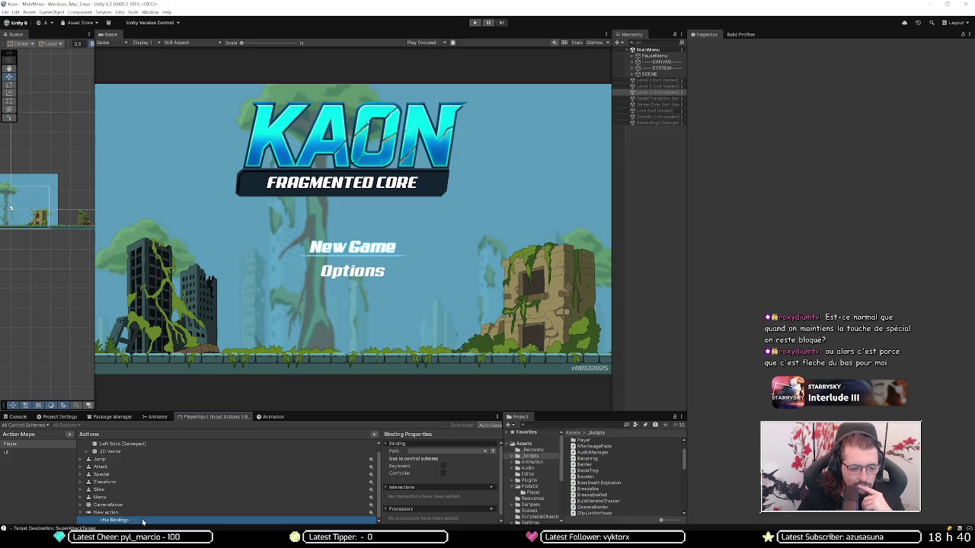
{"action": "left_click", "coordinate": [443, 451]}
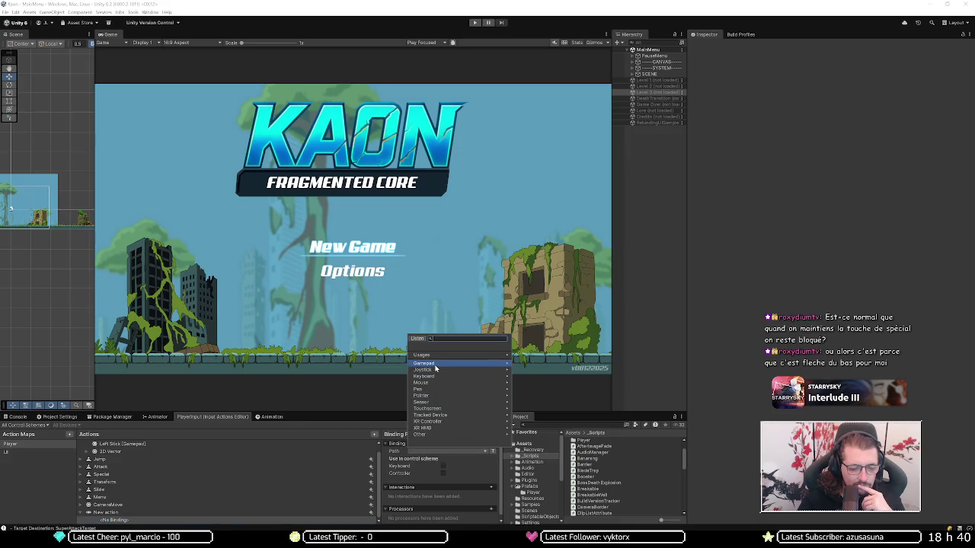
{"action": "left_click", "coordinate": [418, 339]}
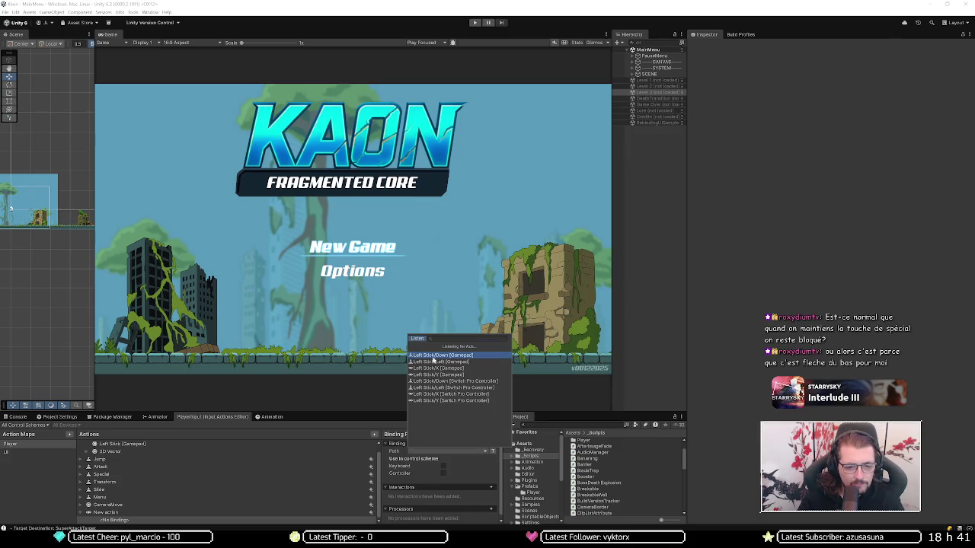
{"action": "left_click", "coordinate": [440, 368]}
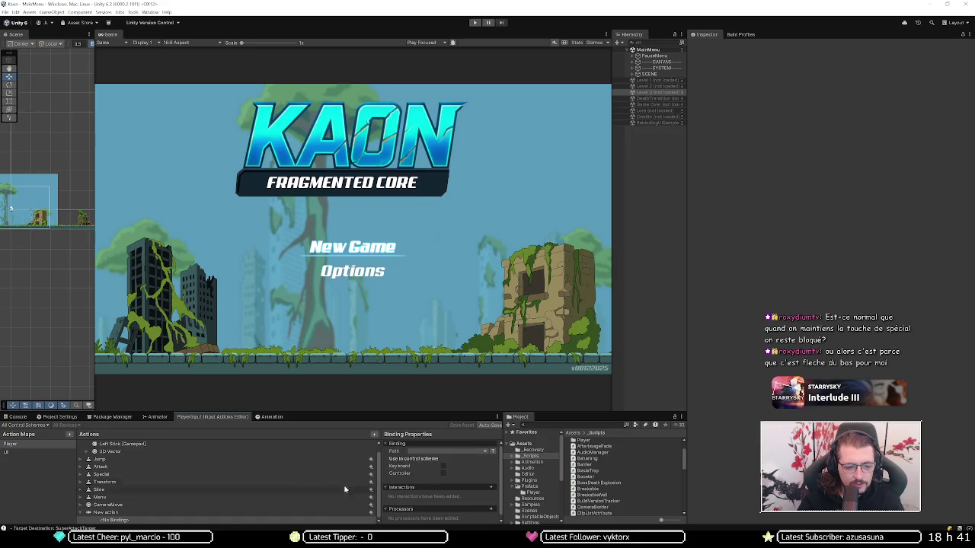
{"action": "left_click", "coordinate": [417, 452]}
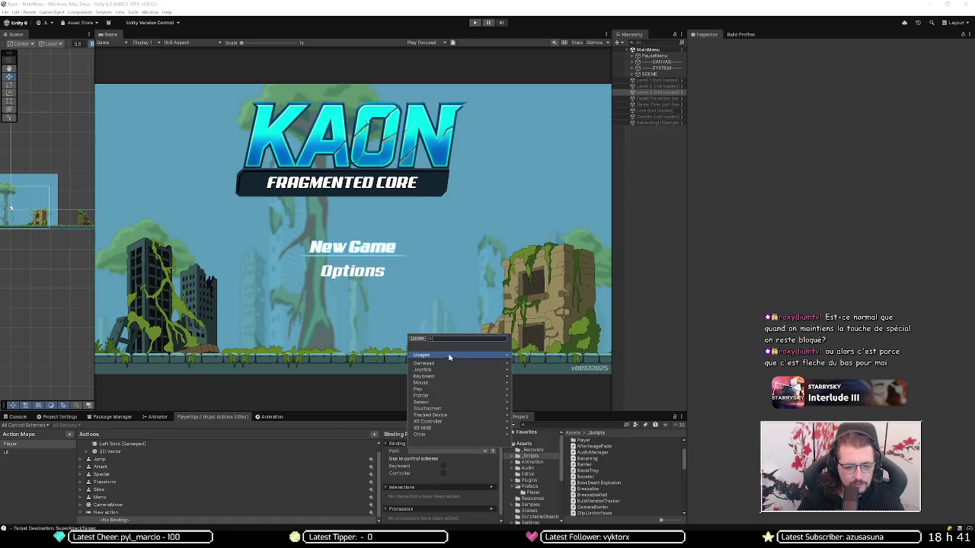
{"action": "left_click", "coordinate": [417, 339]}
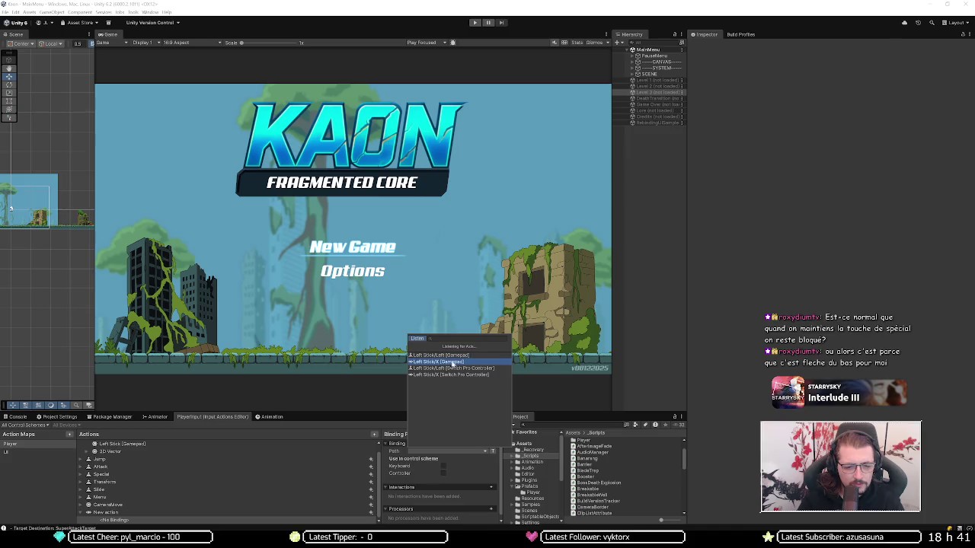
{"action": "left_click", "coordinate": [454, 362]}
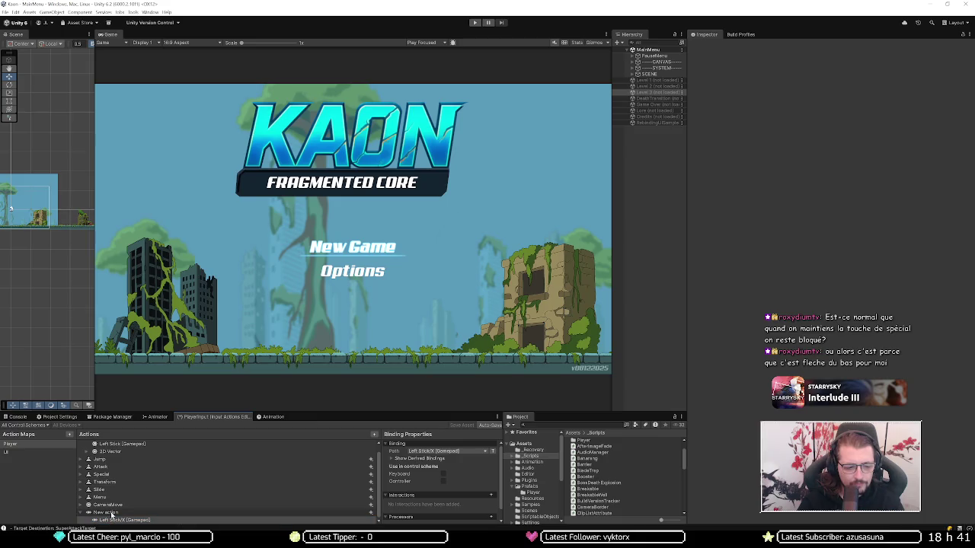
{"action": "left_click", "coordinate": [371, 511]}
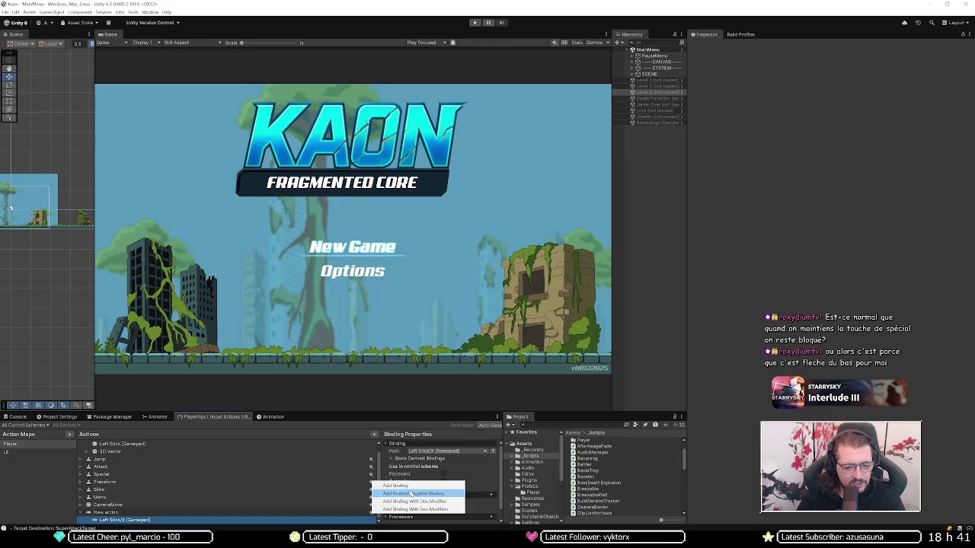
Step: Add a 1D Axis composite to New action and start configuring its Negative part
{"action": "left_click", "coordinate": [412, 494]}
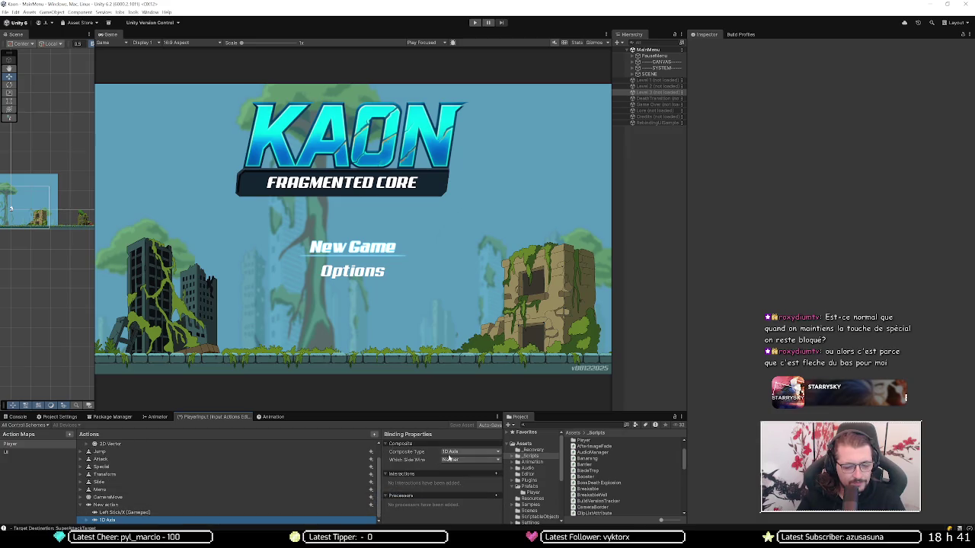
{"action": "left_click", "coordinate": [89, 521]}
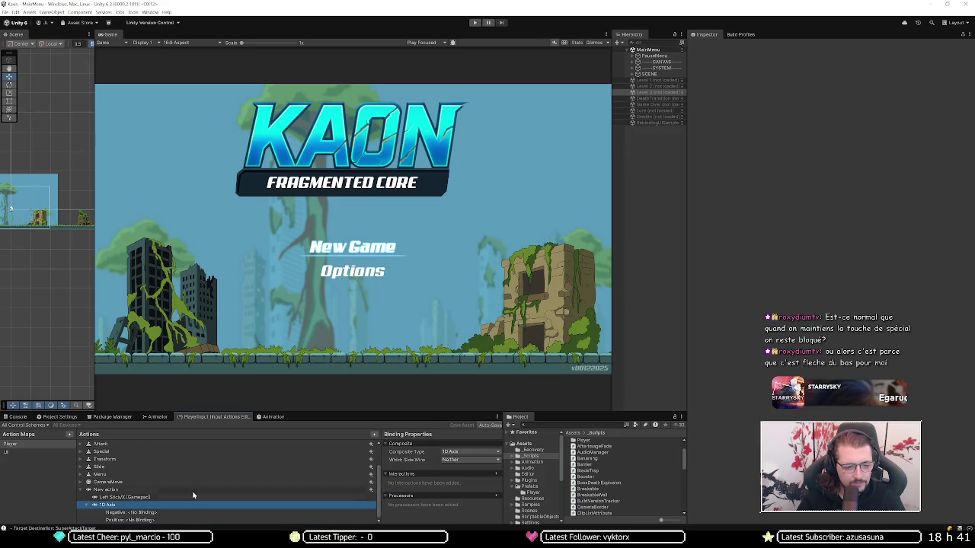
{"action": "left_click", "coordinate": [192, 496]}
{"action": "left_click", "coordinate": [415, 452]}
{"action": "left_click", "coordinate": [417, 338]}
{"action": "left_click", "coordinate": [399, 407]}
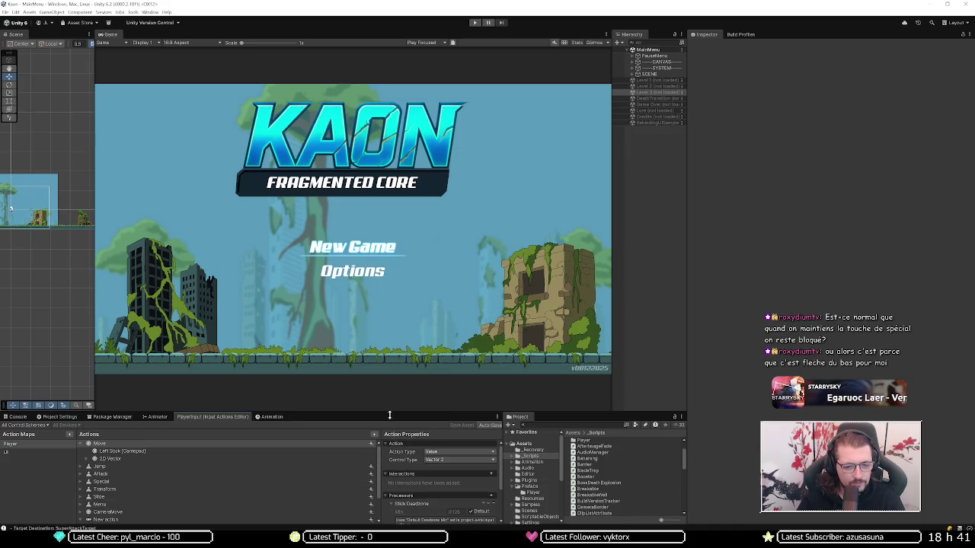
{"action": "scroll", "coordinate": [207, 504], "scroll_direction": "down", "scroll_amount": 2}
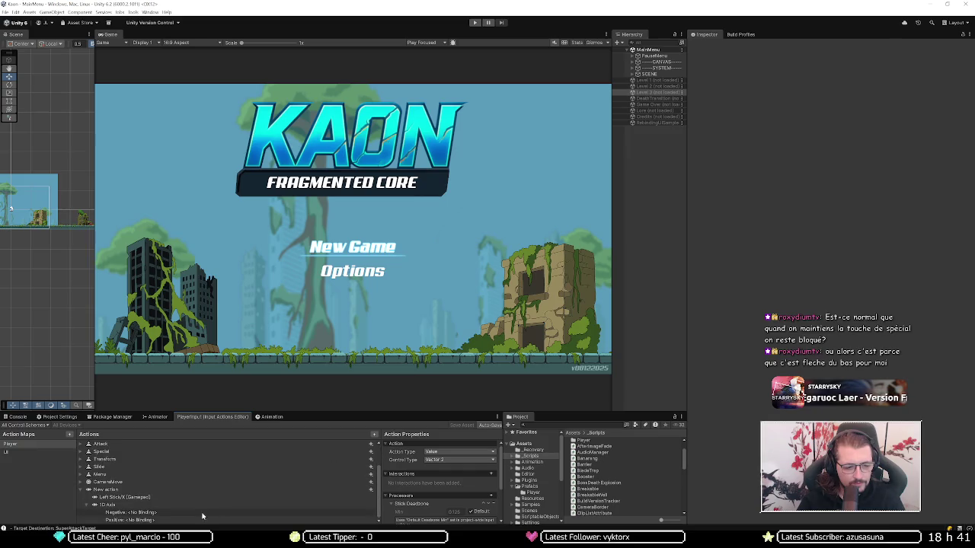
{"action": "scroll", "coordinate": [203, 517], "scroll_direction": "up", "scroll_amount": 2}
{"action": "scroll", "coordinate": [192, 452], "scroll_direction": "down", "scroll_amount": 2}
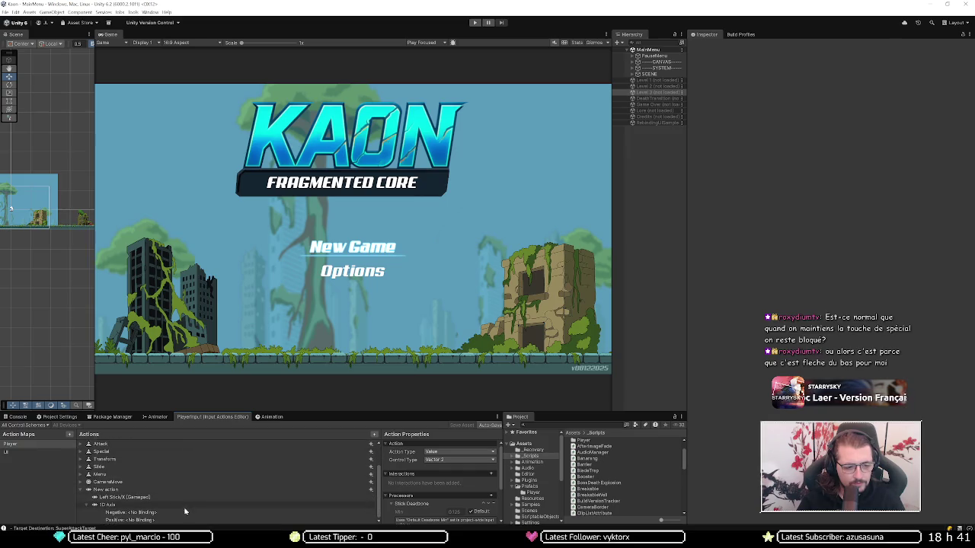
{"action": "left_click", "coordinate": [189, 521]}
{"action": "scroll", "coordinate": [196, 502], "scroll_direction": "up", "scroll_amount": 3}
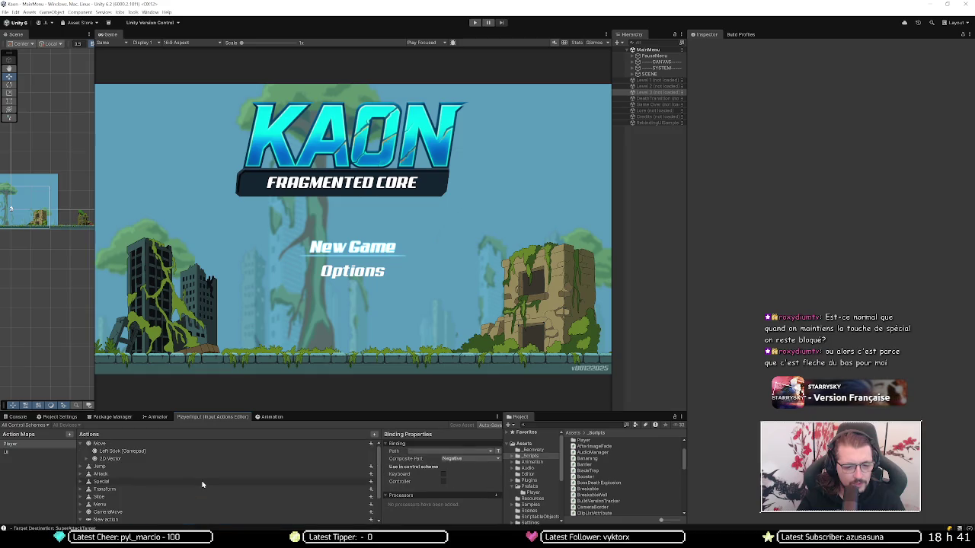
Step: Inspect the Move action's Left Stick and 2D Vector bindings for comparison
{"action": "left_click", "coordinate": [160, 442]}
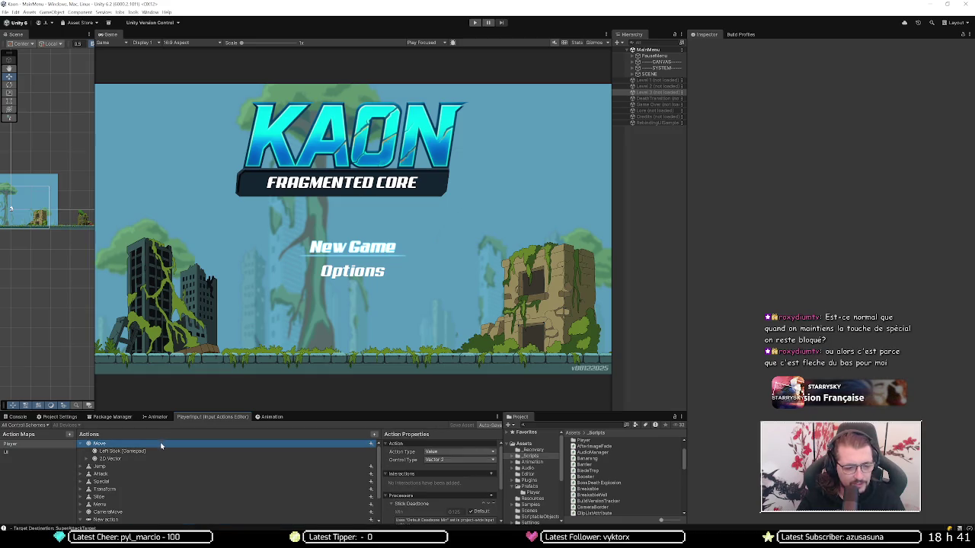
{"action": "left_click", "coordinate": [160, 451]}
{"action": "left_click", "coordinate": [161, 460]}
{"action": "scroll", "coordinate": [161, 459], "scroll_direction": "down", "scroll_amount": 3}
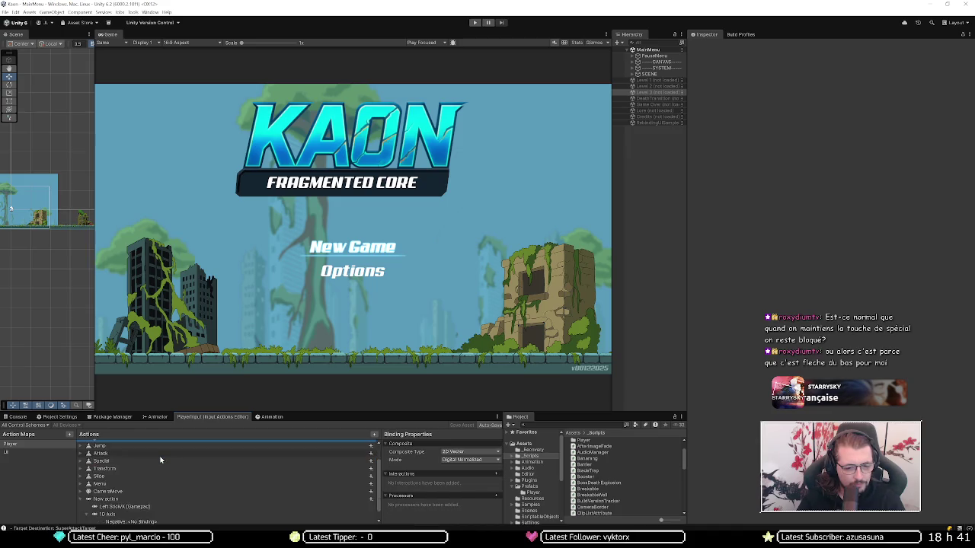
Step: Bind the 1D Axis Negative part to A [Keyboard]
{"action": "left_click", "coordinate": [155, 513]}
{"action": "left_click", "coordinate": [425, 451]}
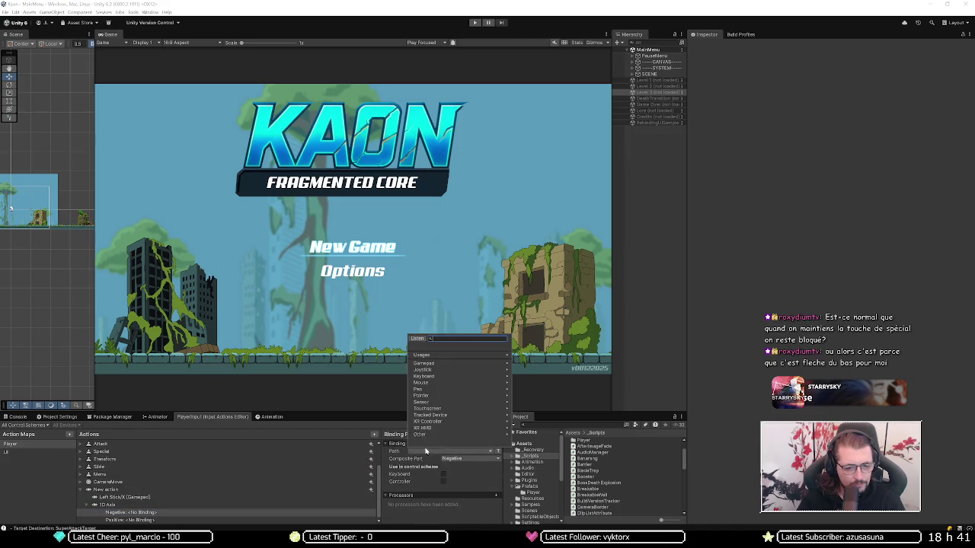
{"action": "left_click", "coordinate": [418, 338]}
{"action": "left_click", "coordinate": [435, 359]}
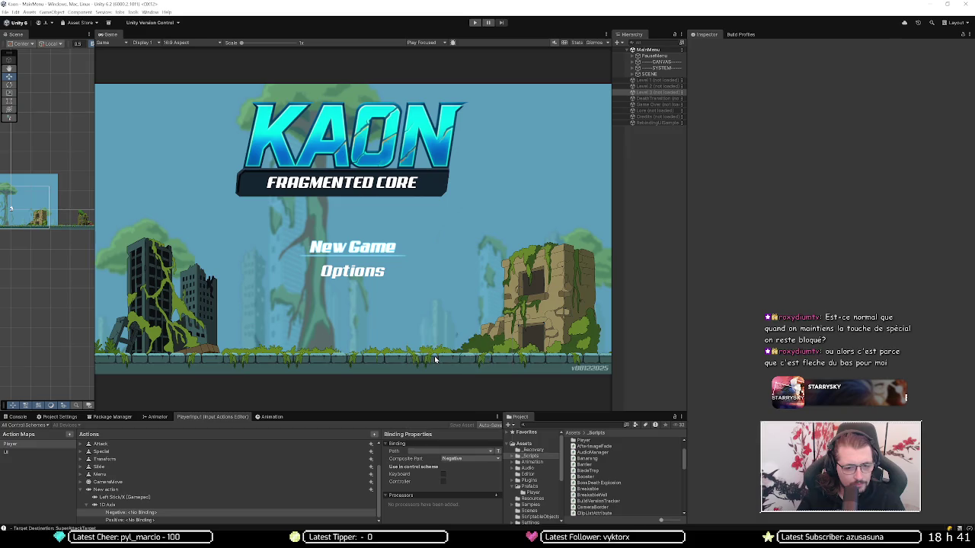
{"action": "key", "text": "Down"}
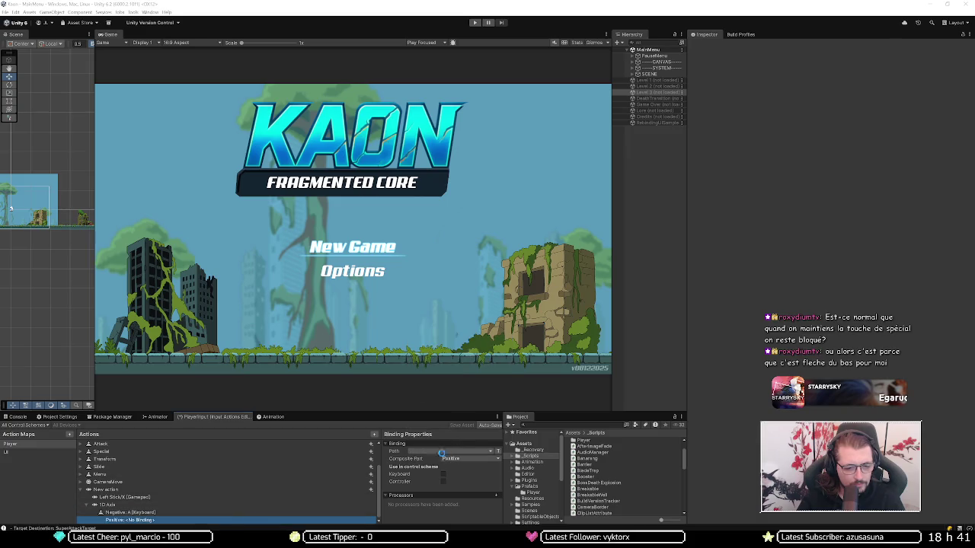
Step: Bind the Positive part to D [Keyboard], verify both keys, and save the input actions
{"action": "left_click", "coordinate": [443, 452]}
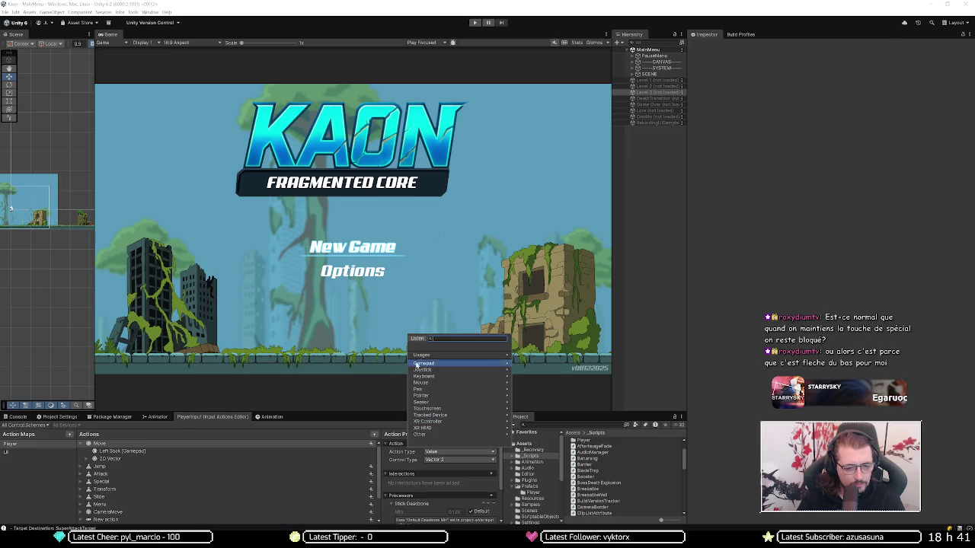
{"action": "left_click", "coordinate": [271, 519]}
{"action": "left_click", "coordinate": [443, 452]}
{"action": "left_click", "coordinate": [418, 338]}
{"action": "key", "text": "d"}
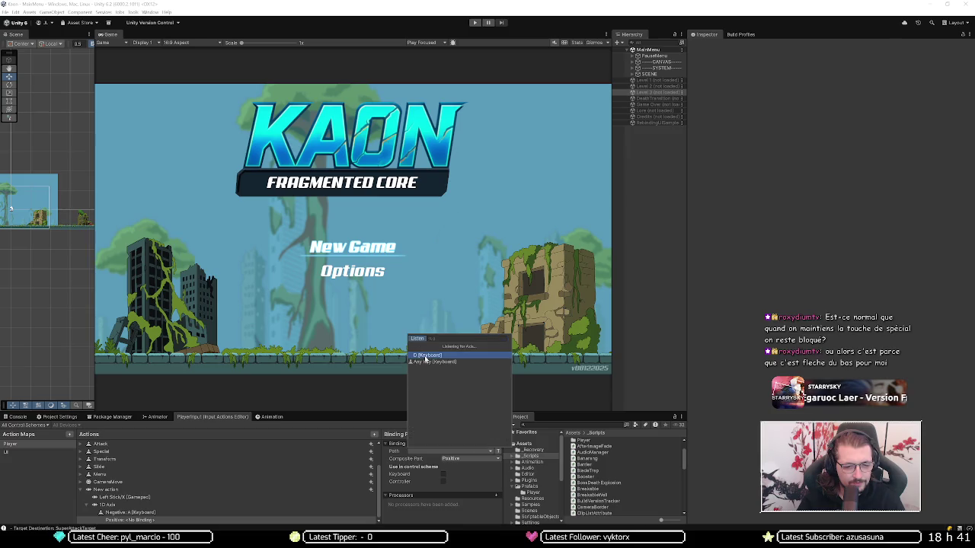
{"action": "left_click", "coordinate": [426, 355]}
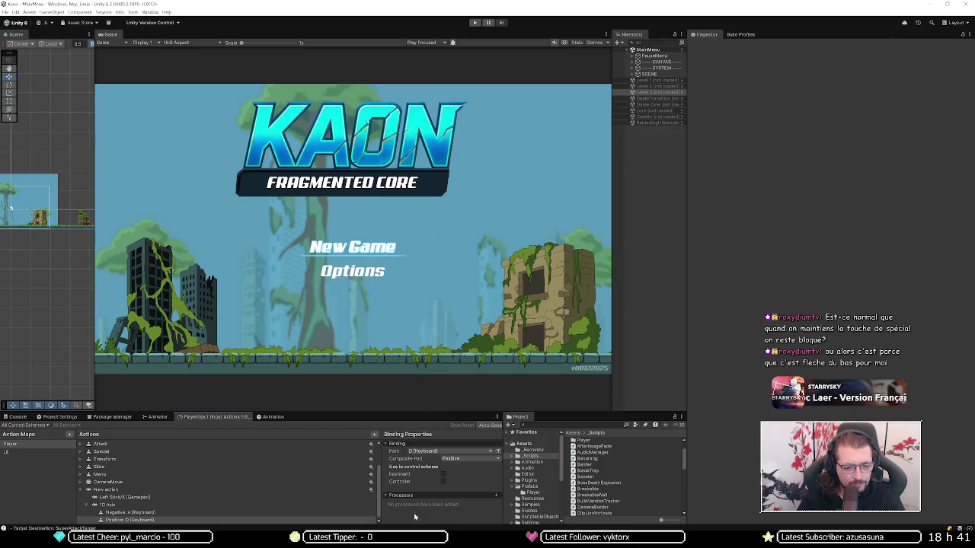
{"action": "left_click", "coordinate": [290, 521]}
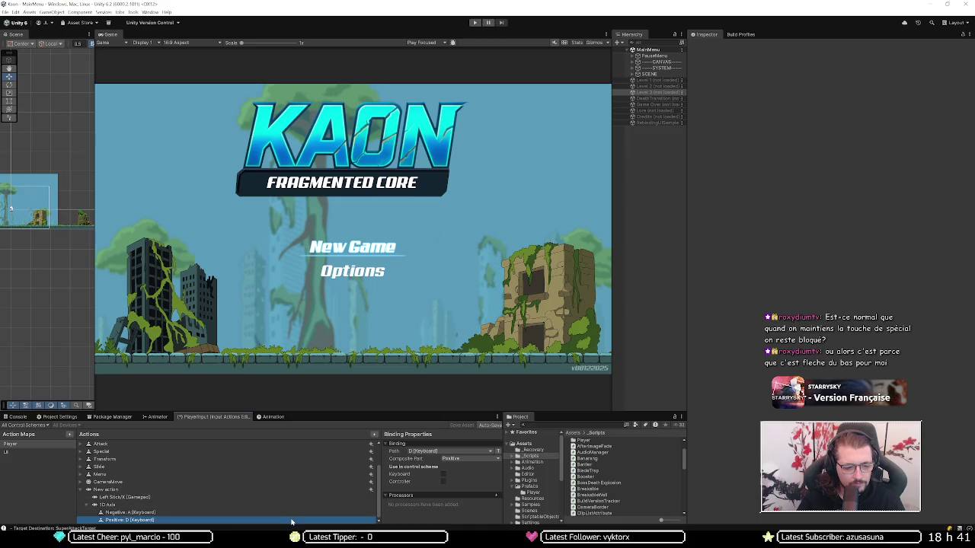
{"action": "left_click", "coordinate": [292, 513]}
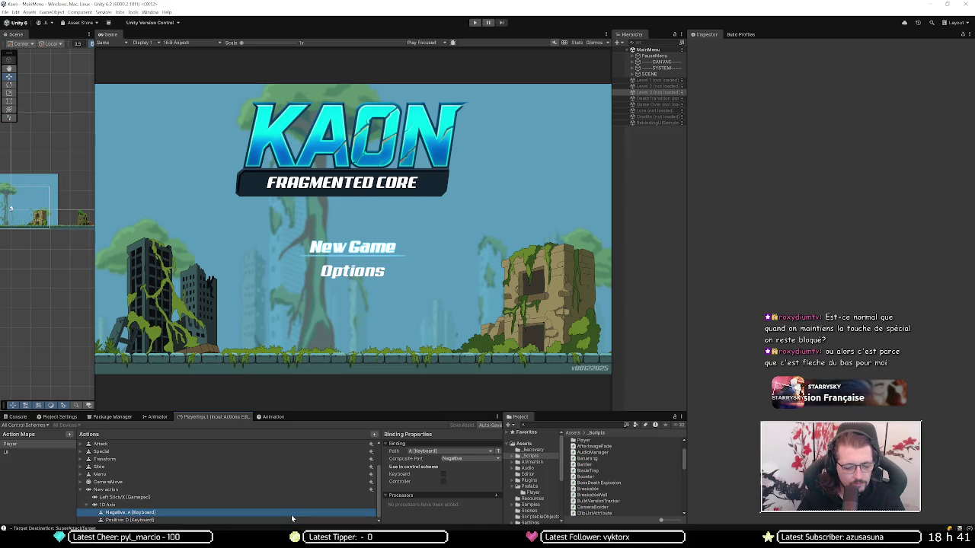
{"action": "key", "text": "ctrl+s"}
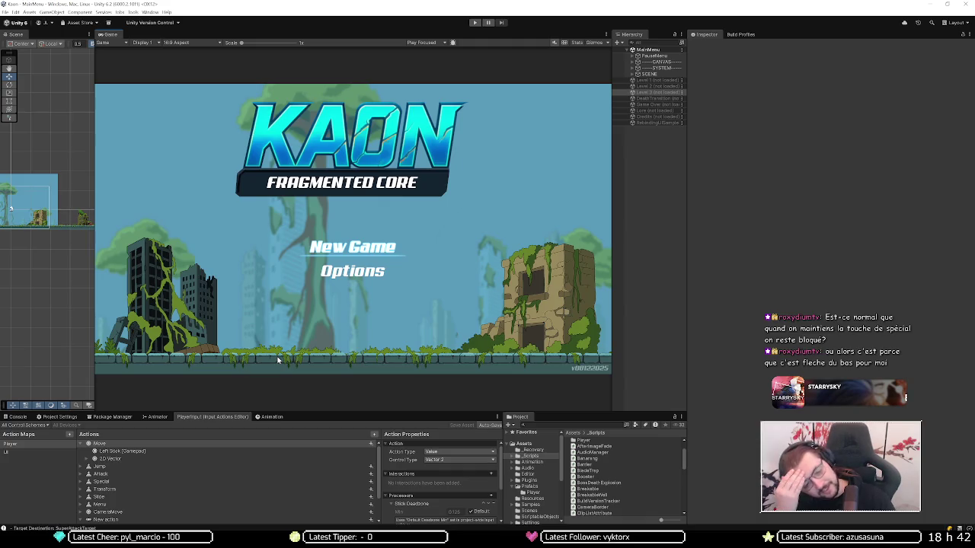
{"action": "scroll", "coordinate": [233, 489], "scroll_direction": "down", "scroll_amount": 2}
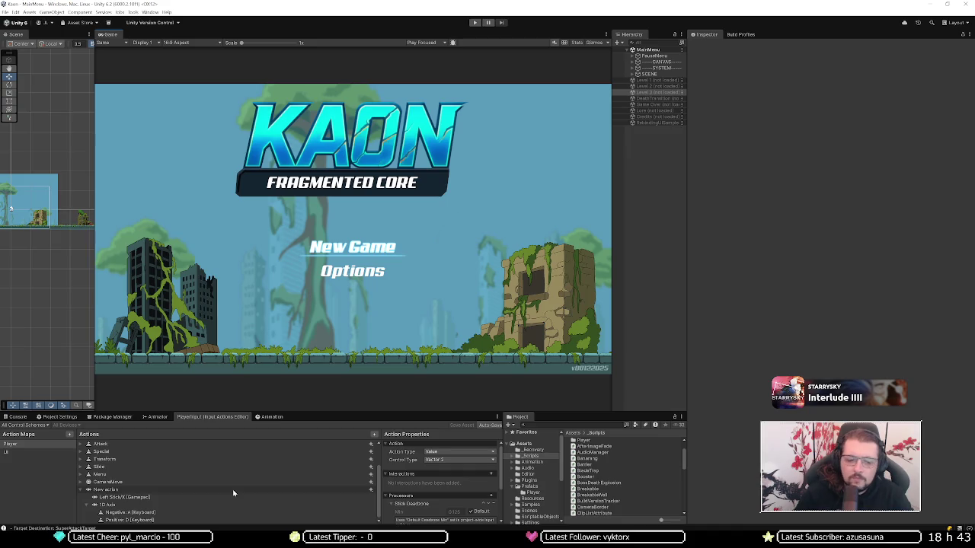
{"action": "left_click", "coordinate": [632, 56]}
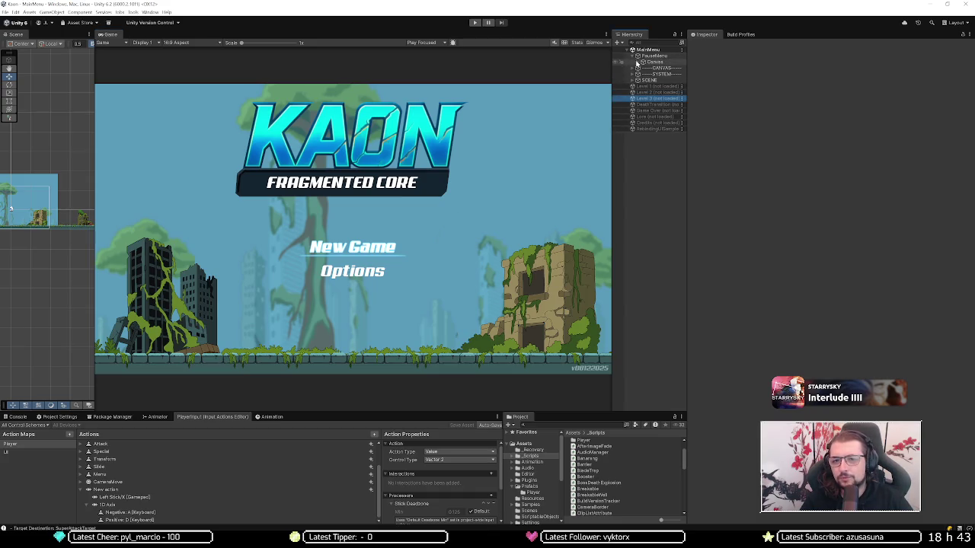
{"action": "left_click", "coordinate": [638, 62]}
{"action": "left_click", "coordinate": [642, 74]}
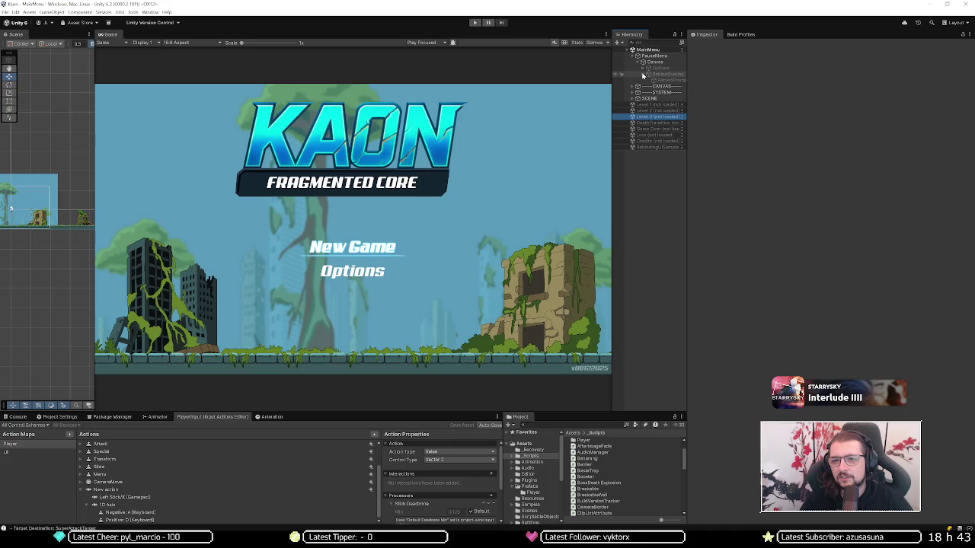
{"action": "left_click", "coordinate": [642, 74]}
{"action": "left_click", "coordinate": [643, 68]}
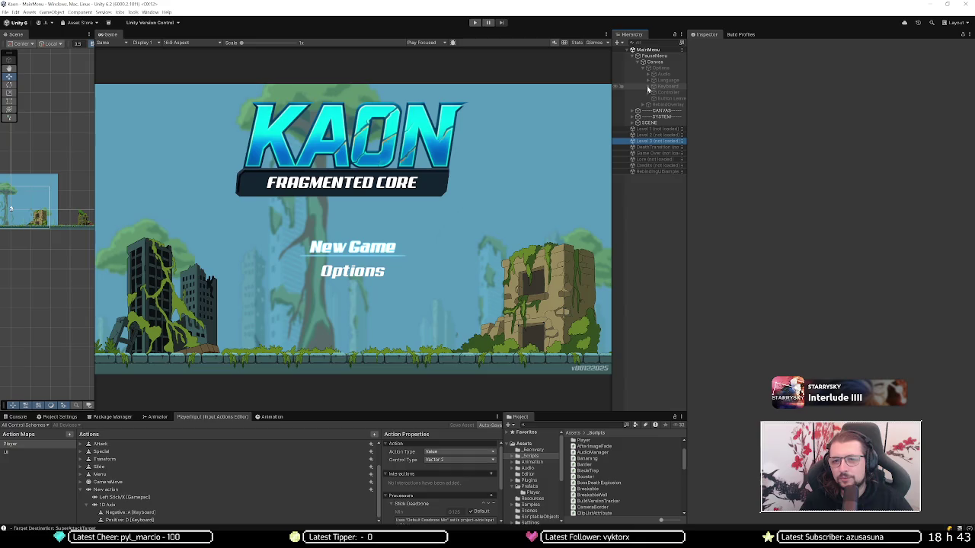
{"action": "left_click", "coordinate": [648, 92]}
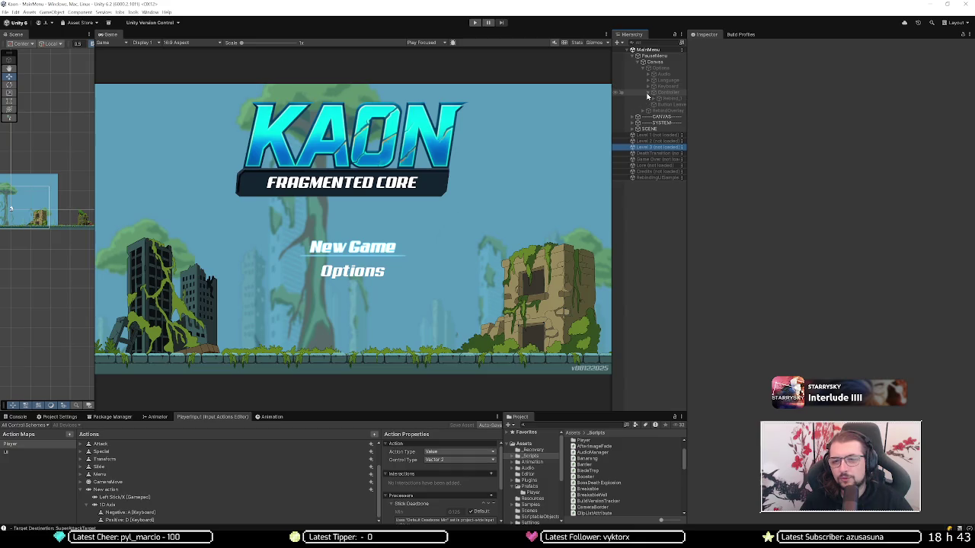
{"action": "left_click", "coordinate": [654, 98]}
{"action": "left_click", "coordinate": [664, 111]}
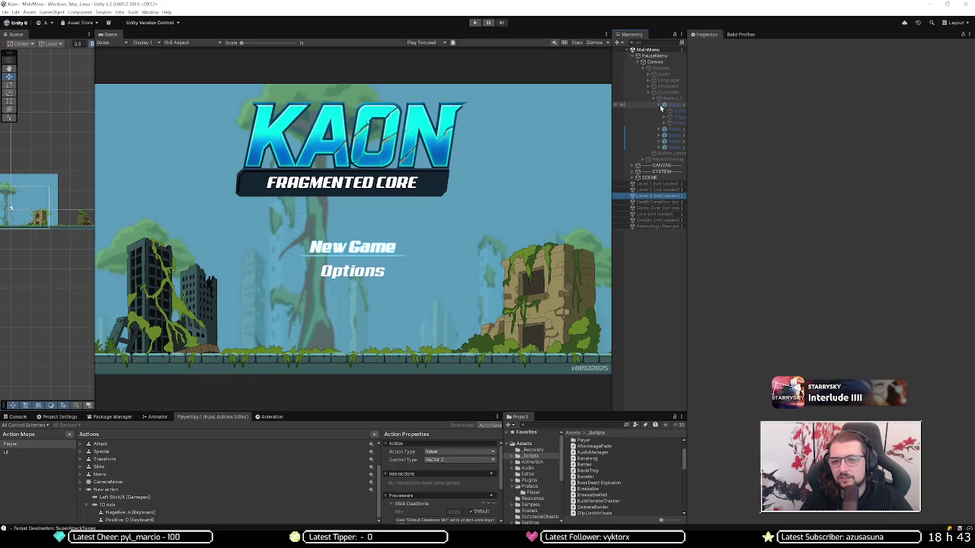
{"action": "left_click", "coordinate": [670, 118]}
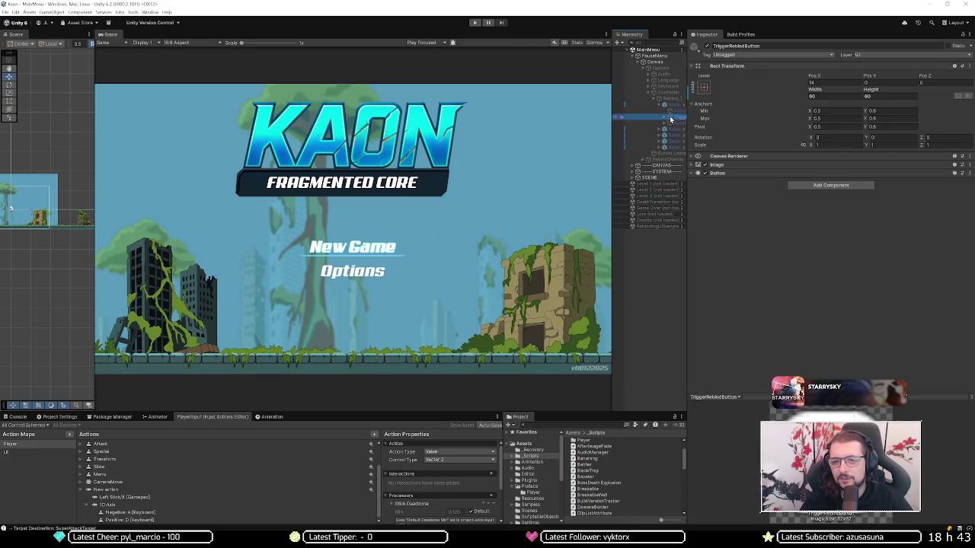
{"action": "left_click", "coordinate": [670, 104]}
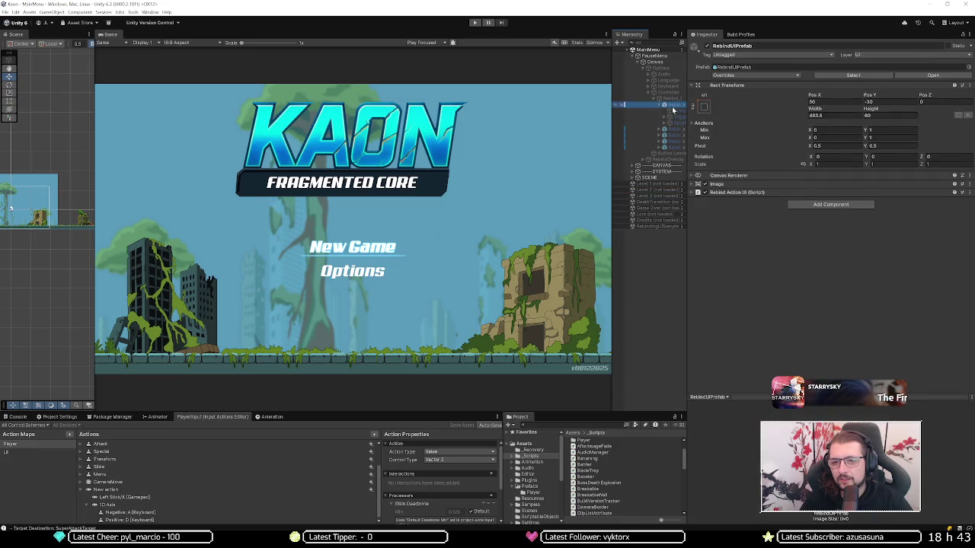
{"action": "left_click", "coordinate": [730, 194]}
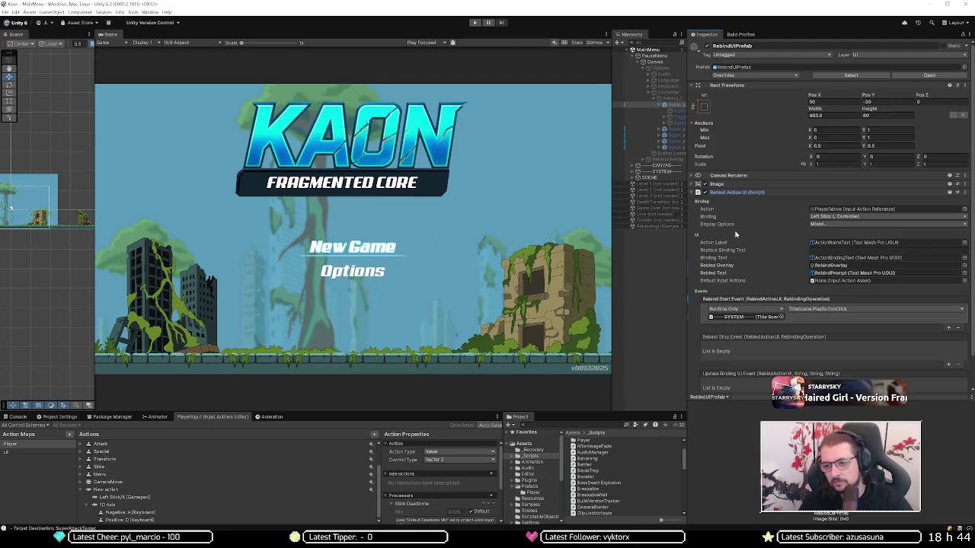
{"action": "left_click", "coordinate": [674, 116]}
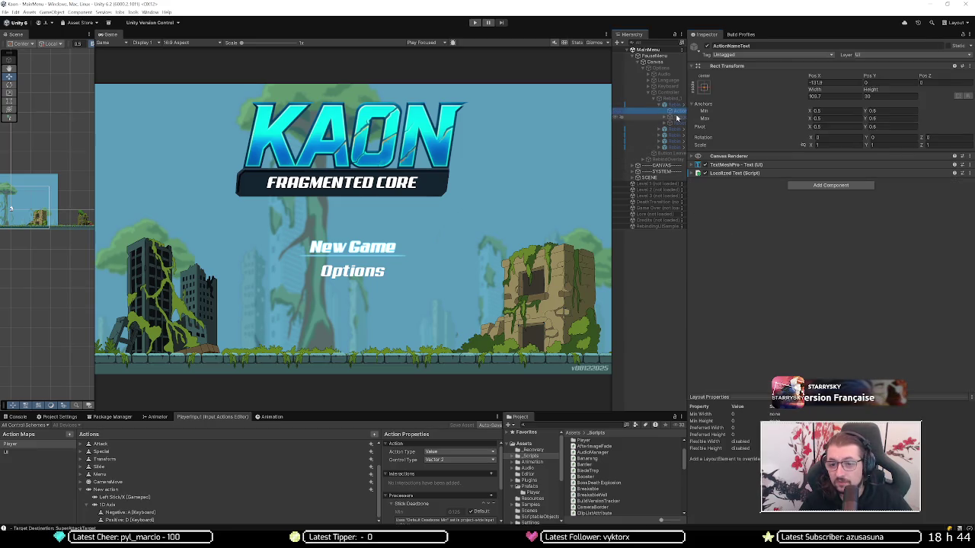
{"action": "left_click", "coordinate": [674, 124]}
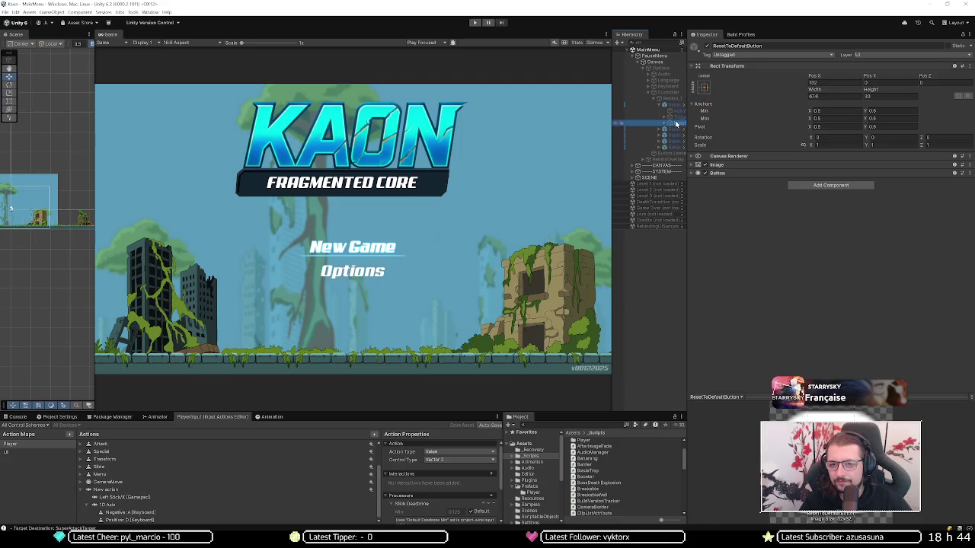
{"action": "left_click", "coordinate": [665, 118]}
{"action": "left_click", "coordinate": [675, 129]}
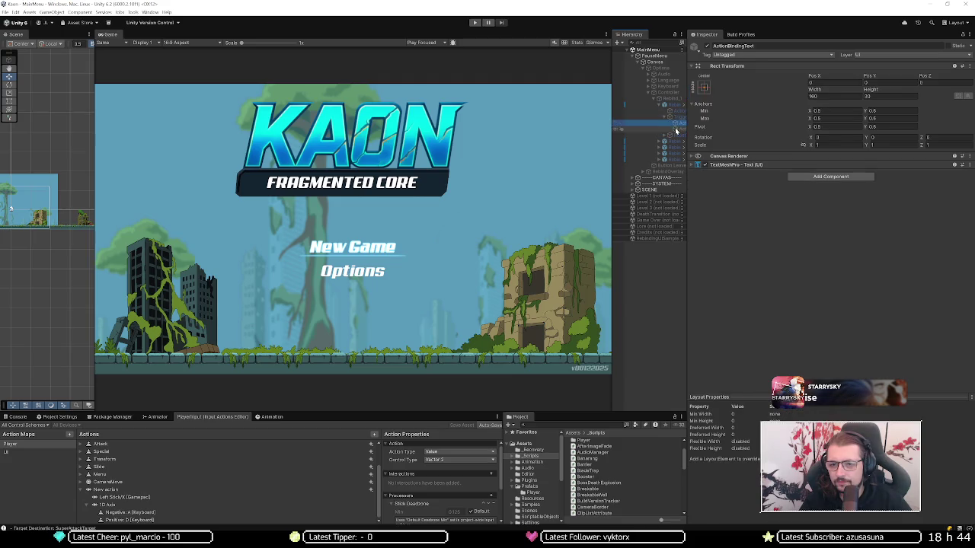
{"action": "left_click", "coordinate": [672, 142]}
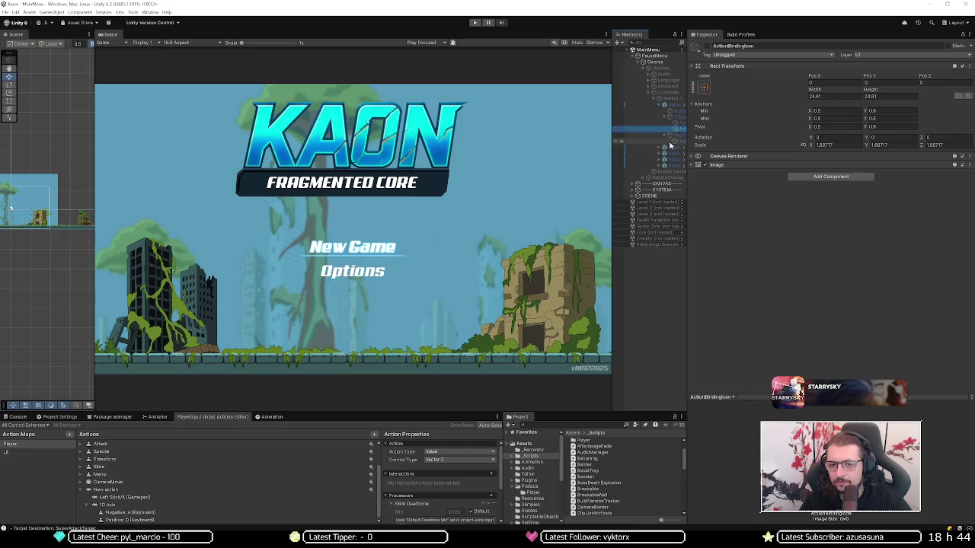
{"action": "left_click", "coordinate": [668, 105]}
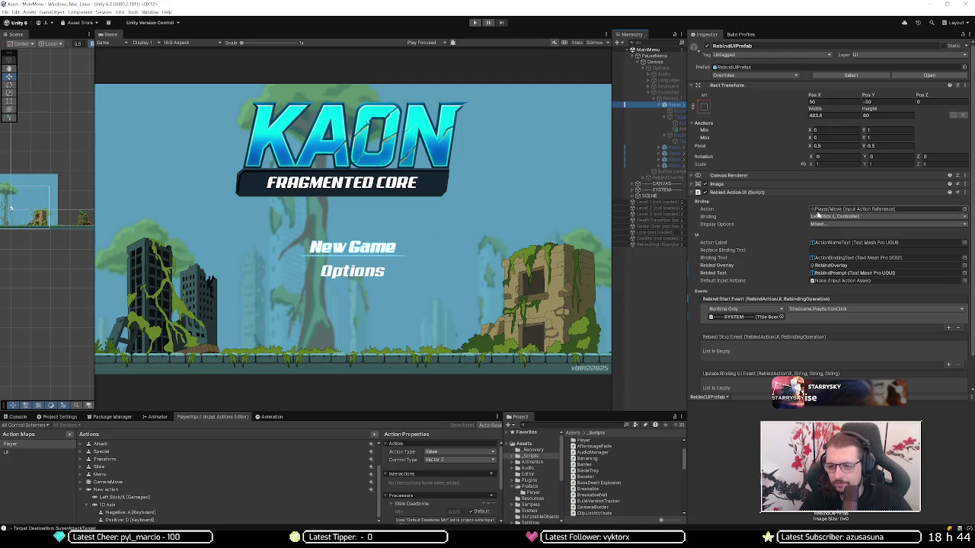
Step: Review the Move action's Binding list on Rebind Action UI unchanged, then select Rebind_1
{"action": "left_click", "coordinate": [825, 217]}
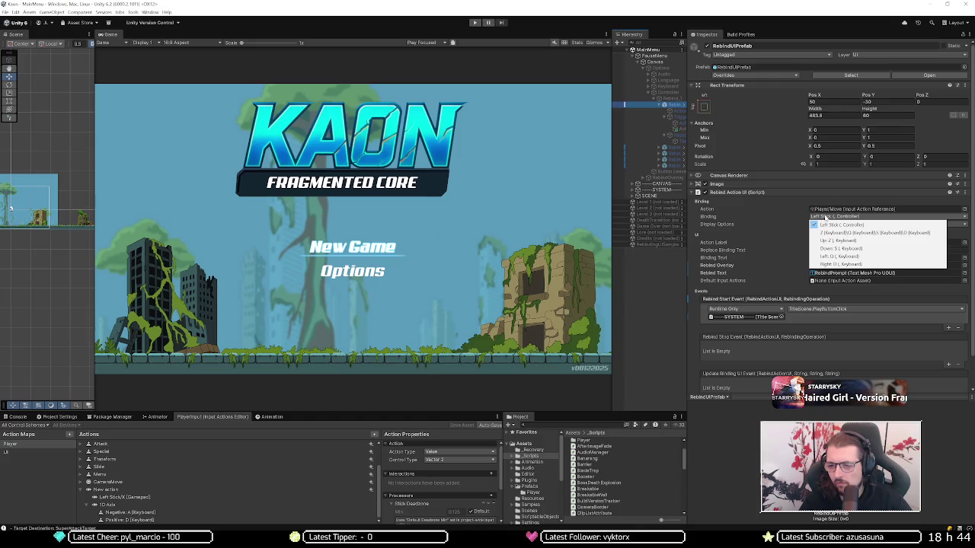
{"action": "left_click", "coordinate": [781, 208]}
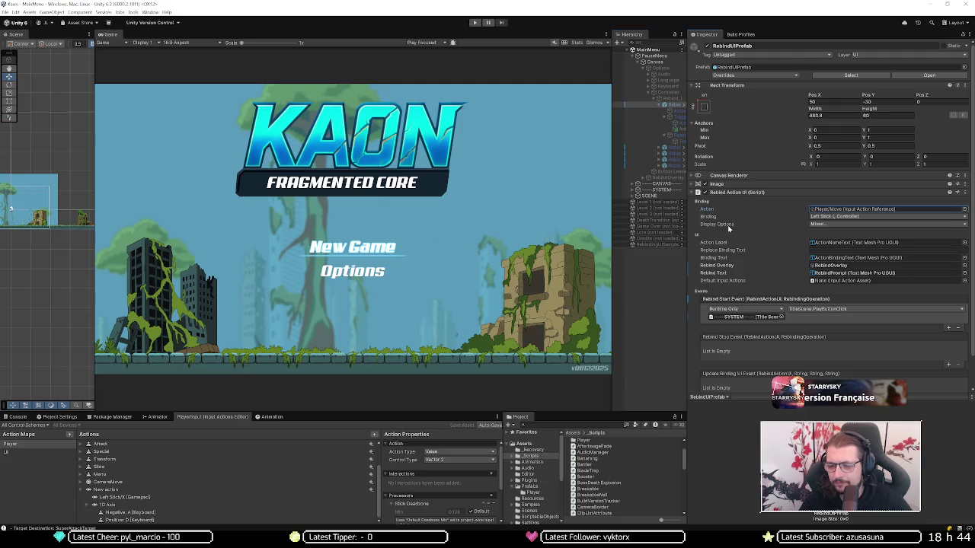
{"action": "scroll", "coordinate": [738, 297], "scroll_direction": "down", "scroll_amount": 1}
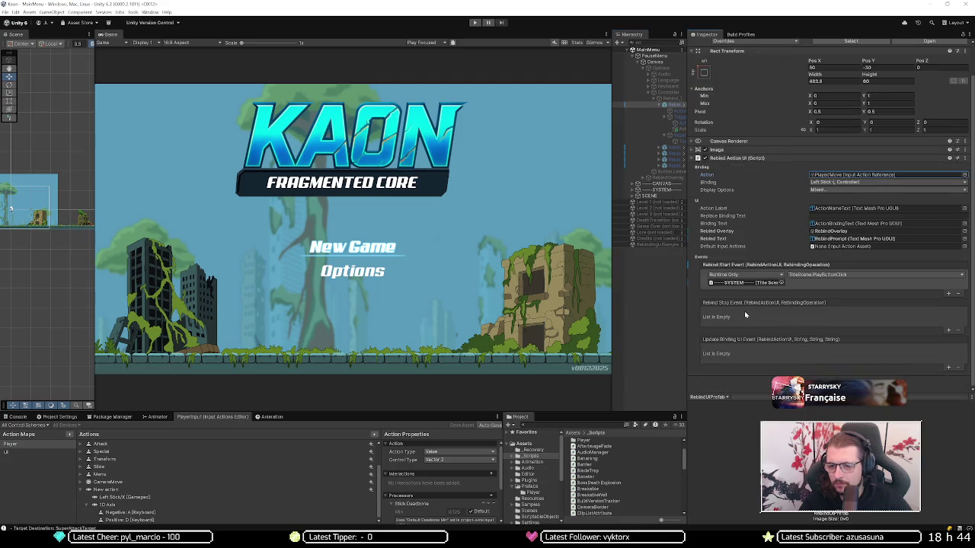
{"action": "scroll", "coordinate": [744, 310], "scroll_direction": "up", "scroll_amount": 1}
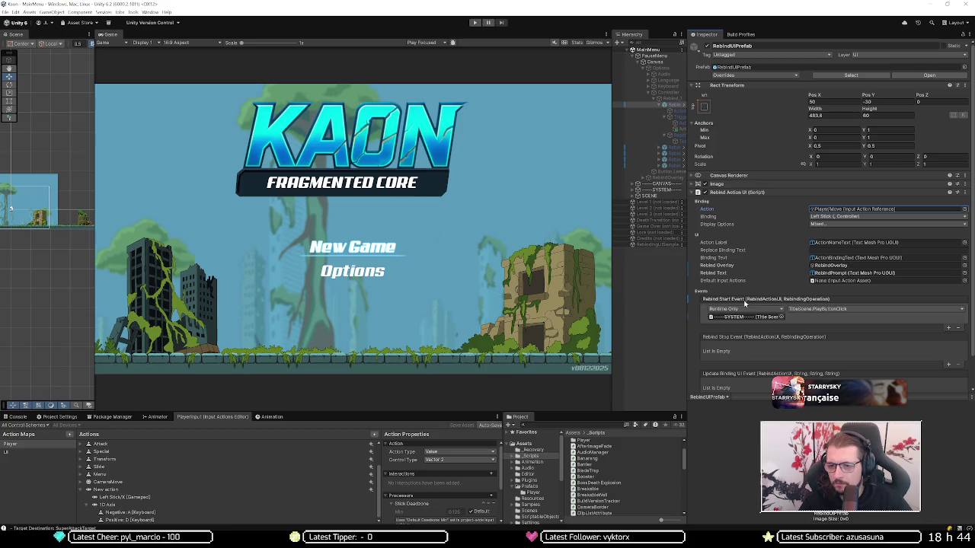
{"action": "left_click", "coordinate": [675, 100]}
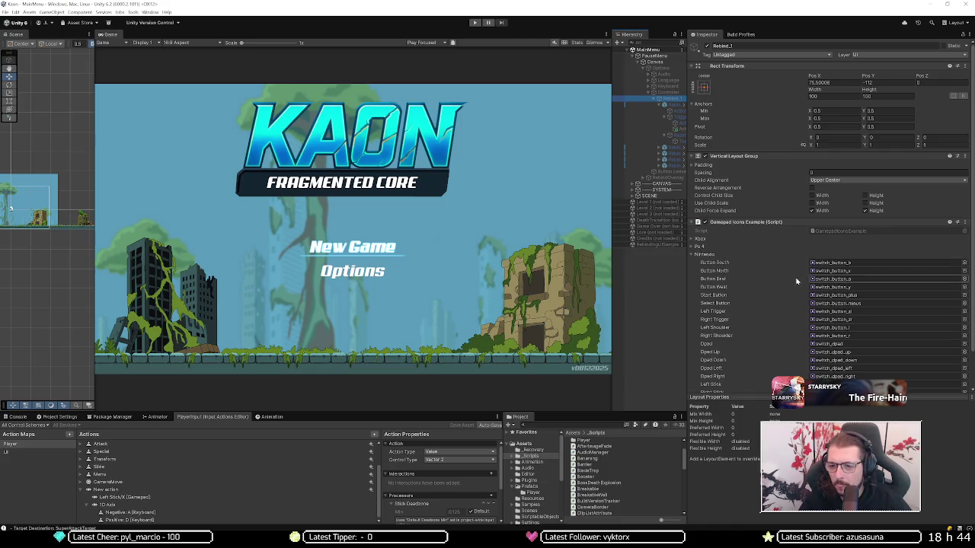
Step: Ping the switch_dpad sprite from the Gamepad Icons Example's Dpad field
{"action": "scroll", "coordinate": [797, 278], "scroll_direction": "down", "scroll_amount": 1}
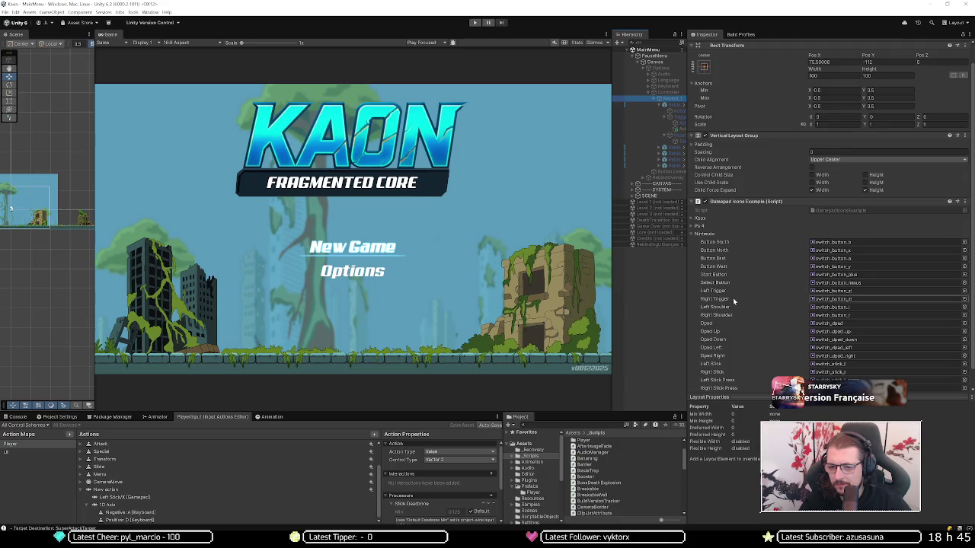
{"action": "left_click", "coordinate": [837, 328]}
{"action": "left_click", "coordinate": [597, 478]}
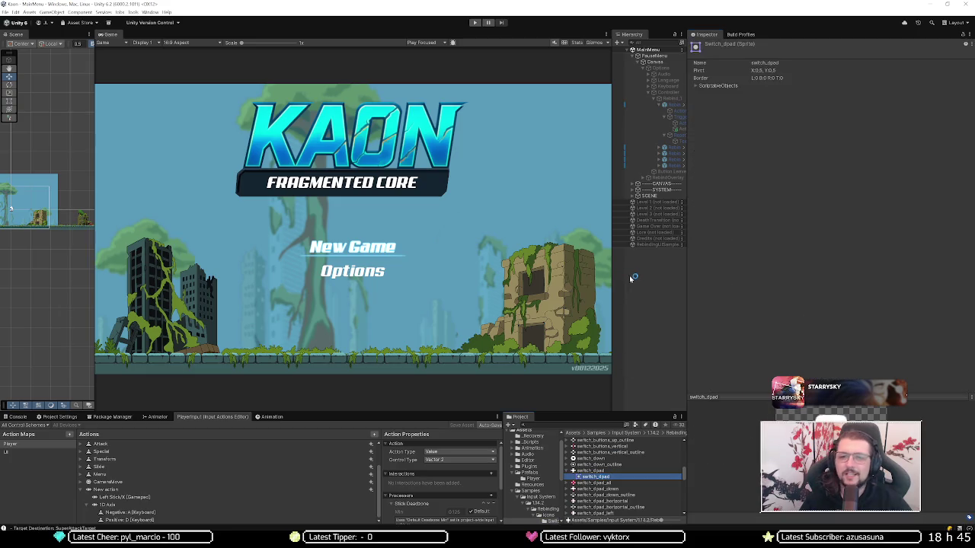
{"action": "left_click", "coordinate": [475, 23]}
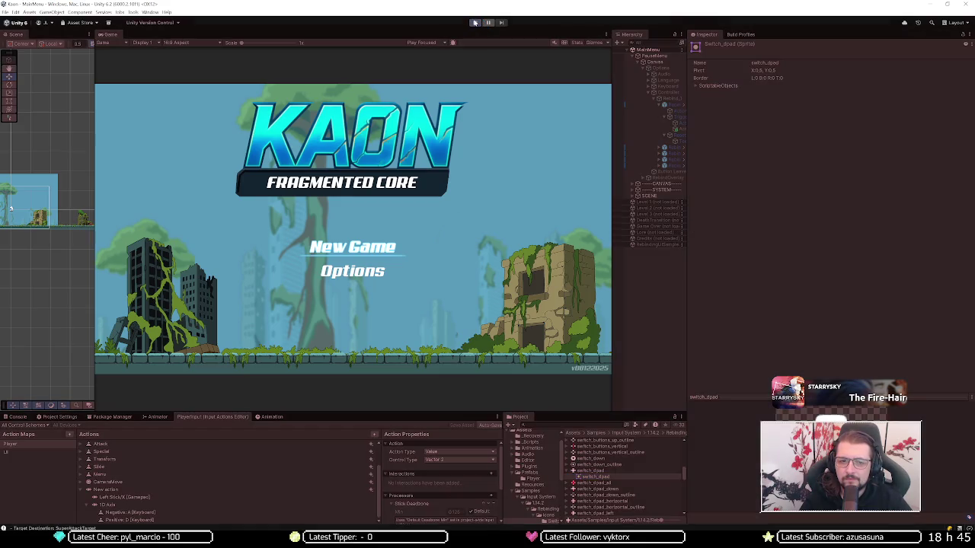
{"action": "key", "text": "Return"}
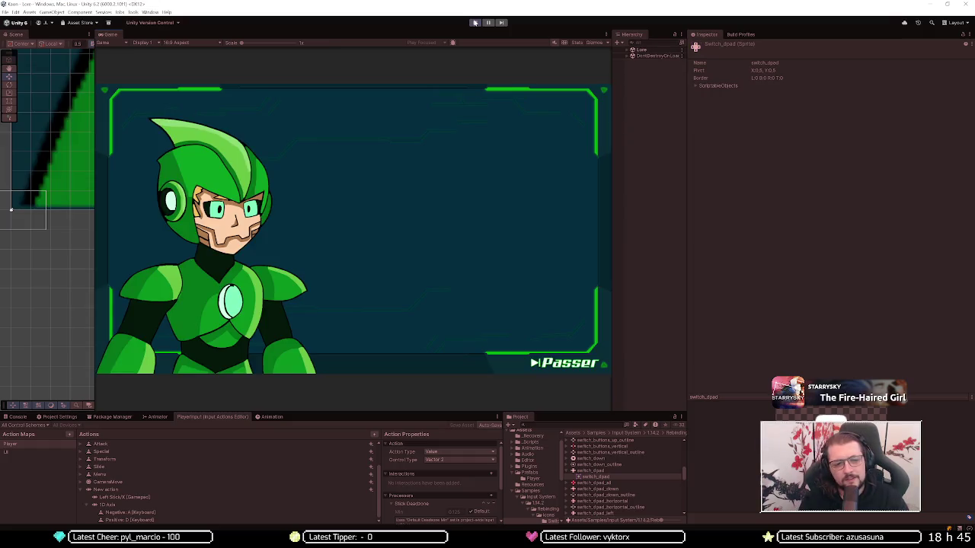
{"action": "key", "text": "Return"}
{"action": "left_click", "coordinate": [475, 22]}
{"action": "left_click", "coordinate": [475, 22]}
{"action": "key", "text": "Down"}
{"action": "key", "text": "Return"}
{"action": "key", "text": "Down"}
{"action": "key", "text": "Down"}
{"action": "key", "text": "Up"}
{"action": "key", "text": "Return"}
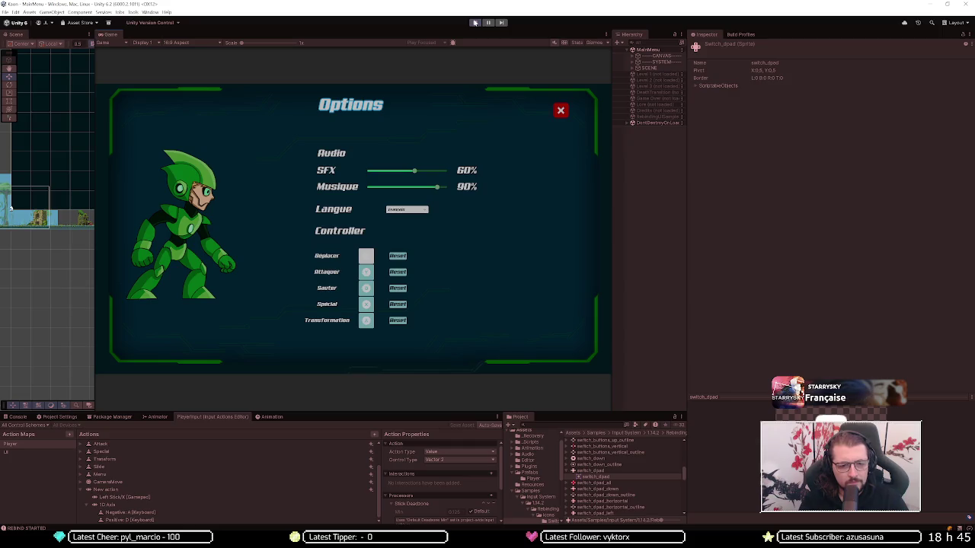
{"action": "key", "text": "Left"}
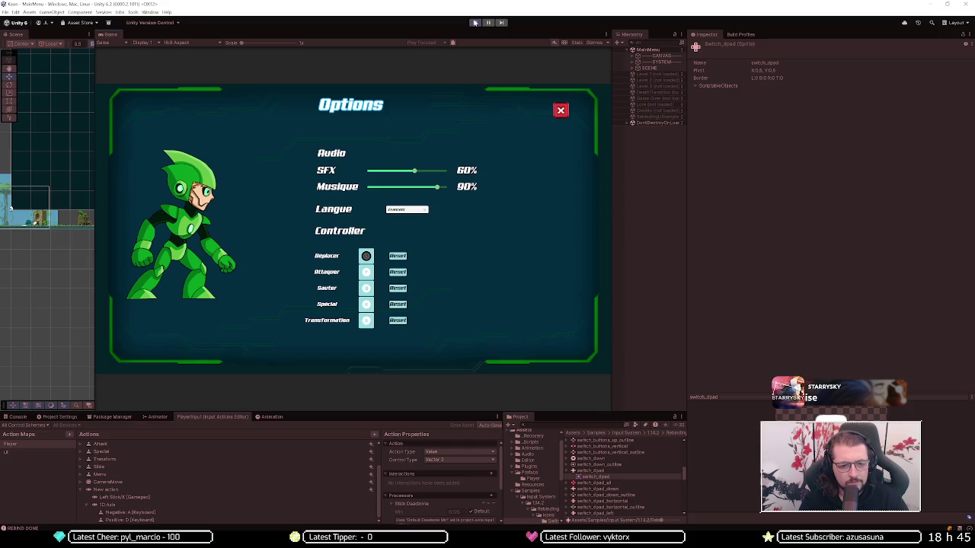
{"action": "key", "text": "Right"}
{"action": "key", "text": "Down"}
{"action": "key", "text": "Up"}
{"action": "key", "text": "Left"}
{"action": "key", "text": "Return"}
{"action": "key", "text": "Left"}
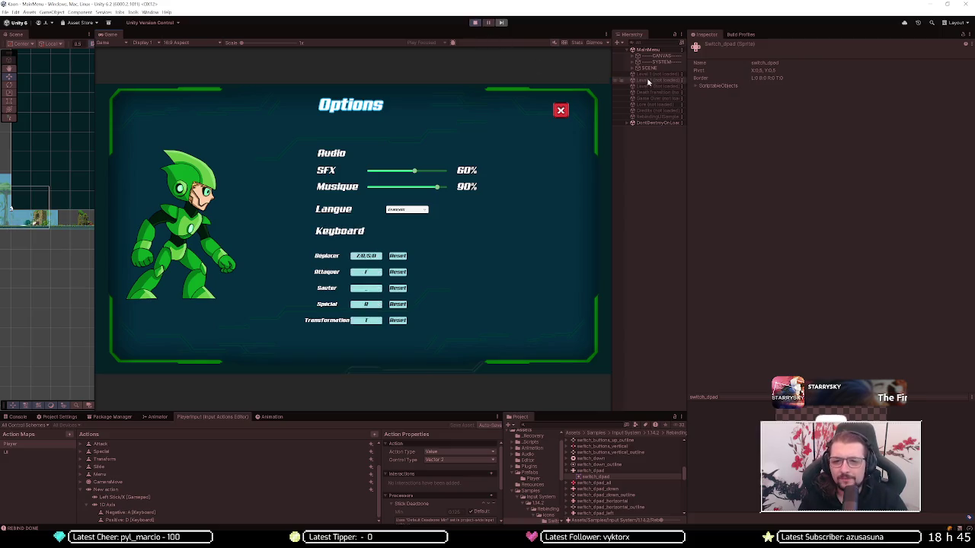
{"action": "left_click", "coordinate": [473, 25]}
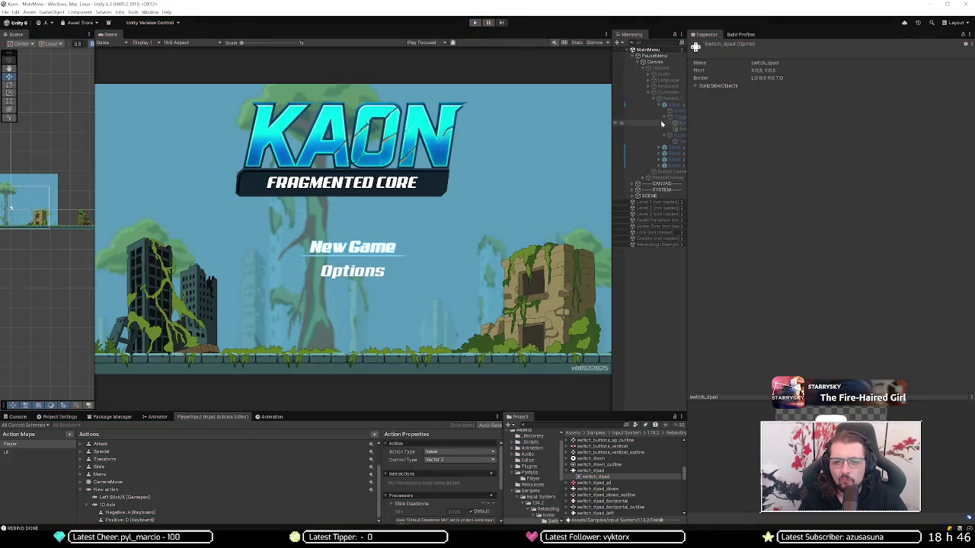
Step: Select Rebind_1 and scroll through its Gamepad Icons Example mappings
{"action": "left_click", "coordinate": [670, 99]}
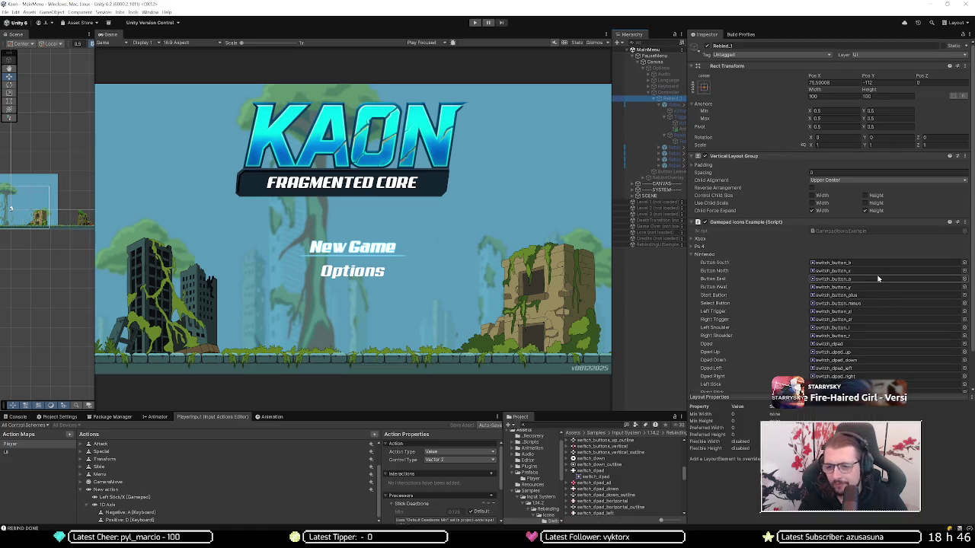
{"action": "scroll", "coordinate": [830, 280], "scroll_direction": "down", "scroll_amount": 2}
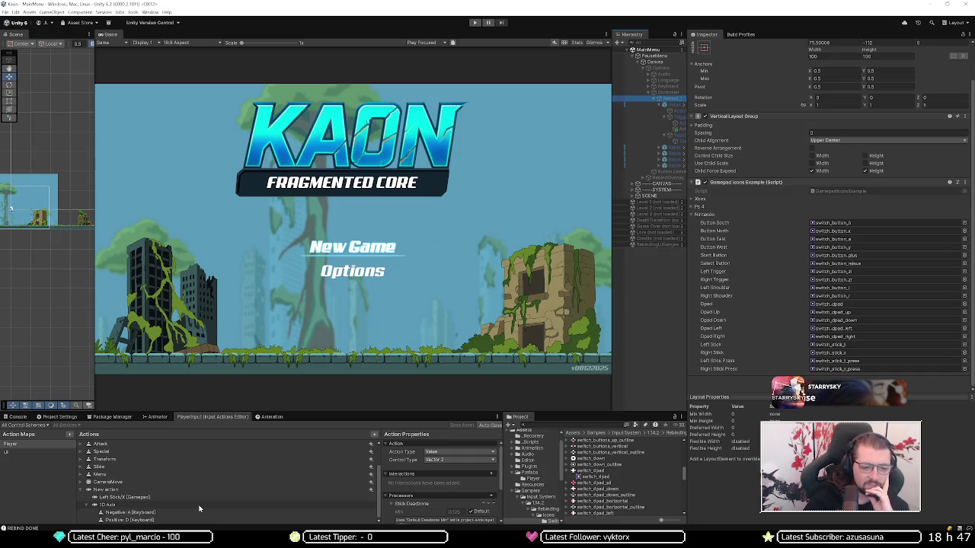
{"action": "scroll", "coordinate": [199, 509], "scroll_direction": "up", "scroll_amount": 2}
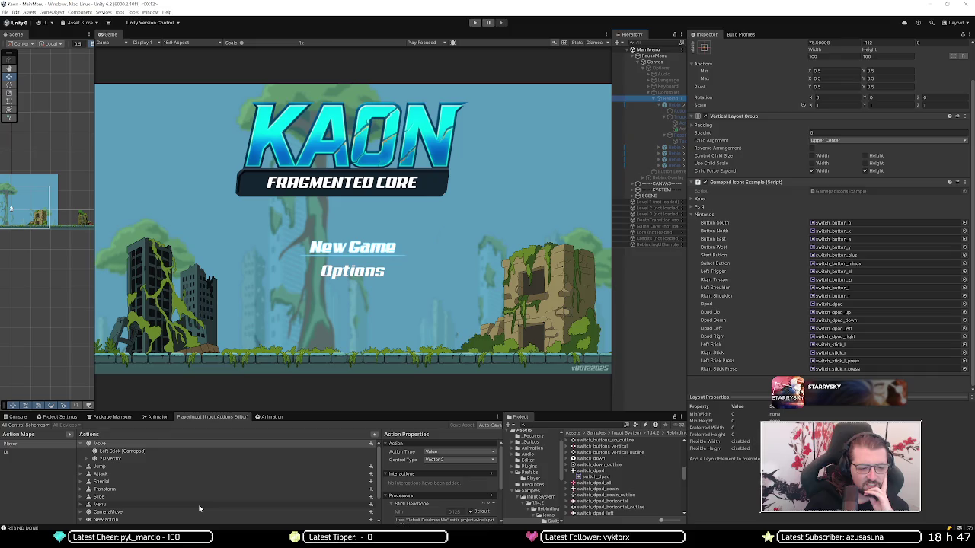
Step: Review Move's Left Stick derived bindings, collapse them, then select the 2D Vector composite
{"action": "left_click", "coordinate": [166, 446]}
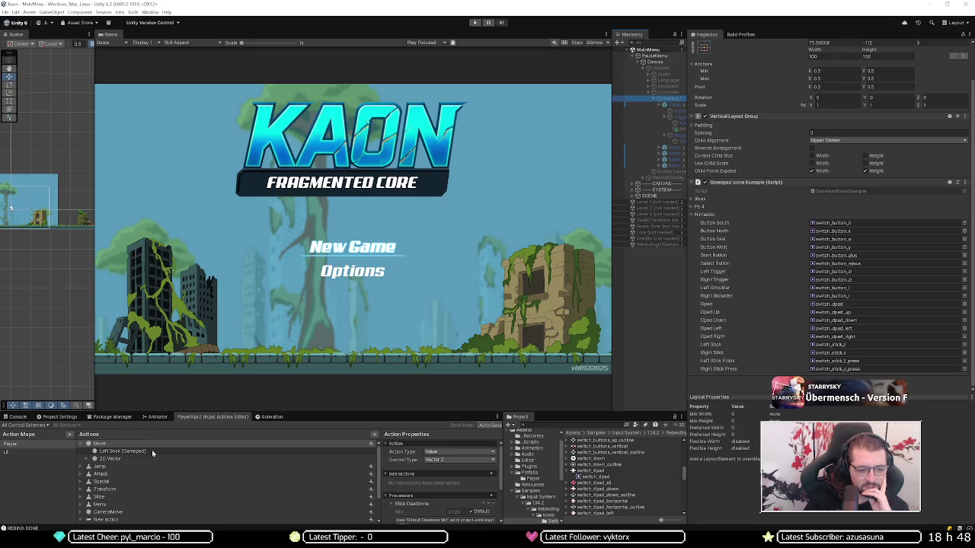
{"action": "left_click", "coordinate": [151, 451]}
{"action": "left_click", "coordinate": [409, 460]}
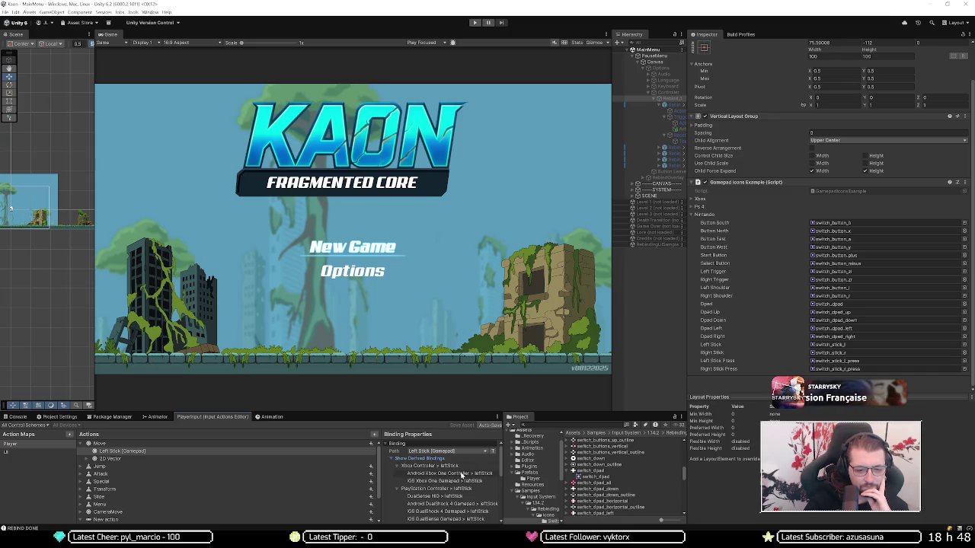
{"action": "scroll", "coordinate": [485, 485], "scroll_direction": "down", "scroll_amount": 1}
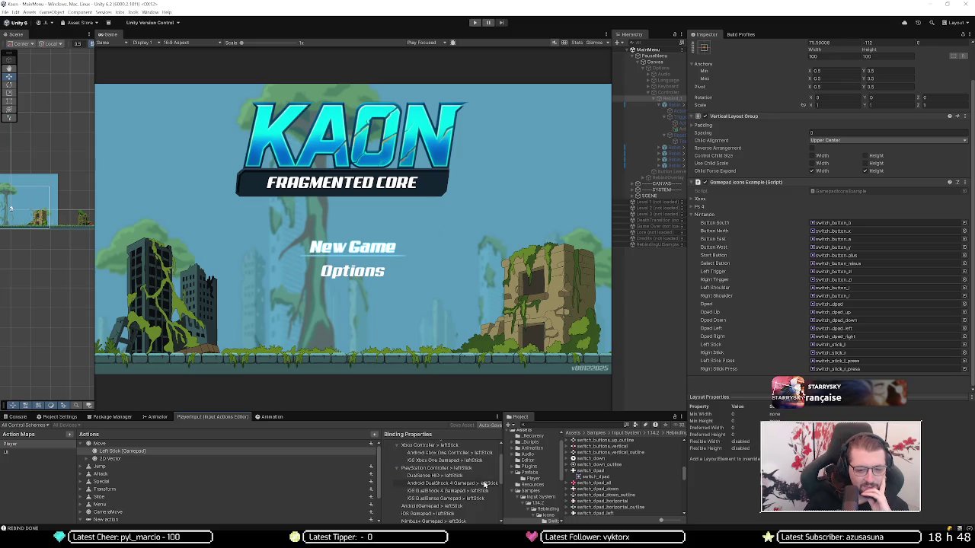
{"action": "scroll", "coordinate": [475, 500], "scroll_direction": "down", "scroll_amount": 1}
{"action": "scroll", "coordinate": [474, 502], "scroll_direction": "down", "scroll_amount": 1}
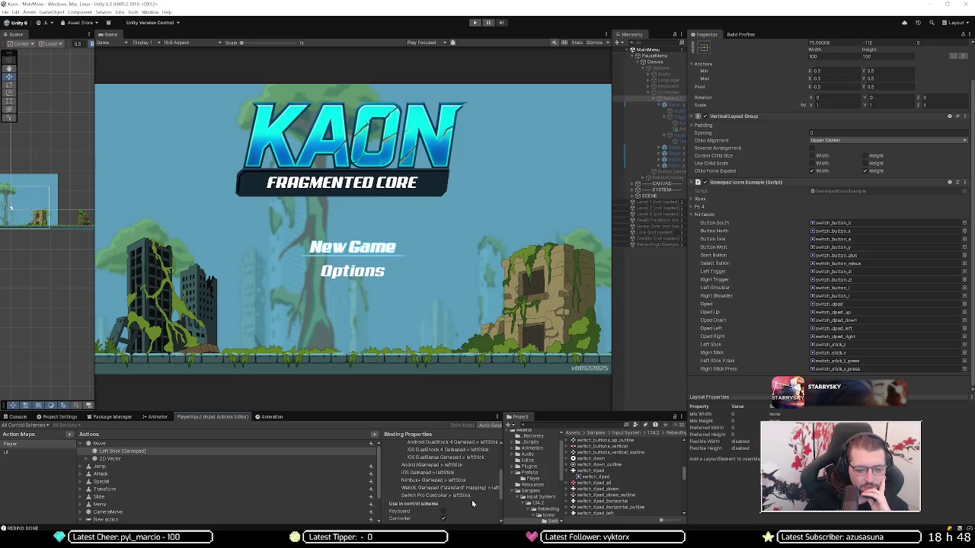
{"action": "scroll", "coordinate": [460, 487], "scroll_direction": "up", "scroll_amount": 3}
{"action": "left_click", "coordinate": [395, 459]}
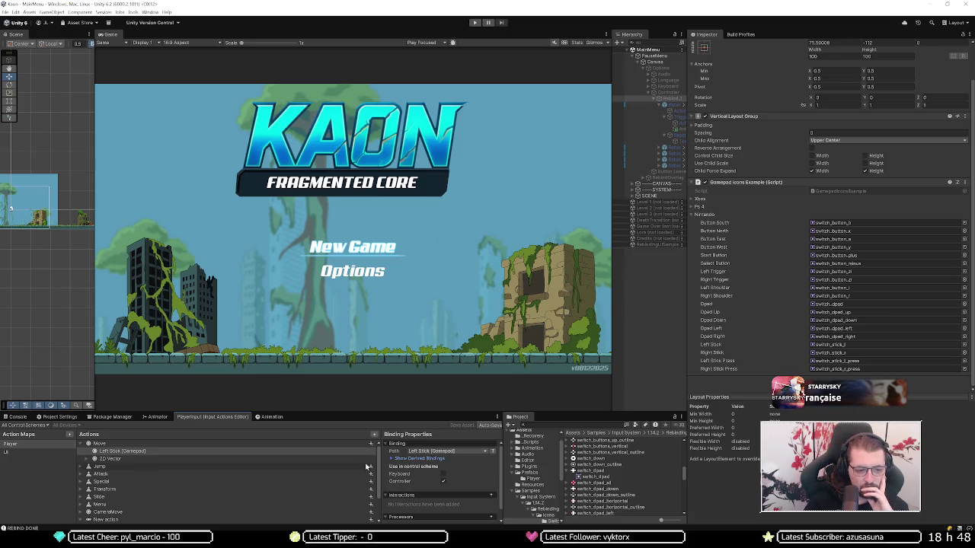
{"action": "left_click", "coordinate": [324, 459]}
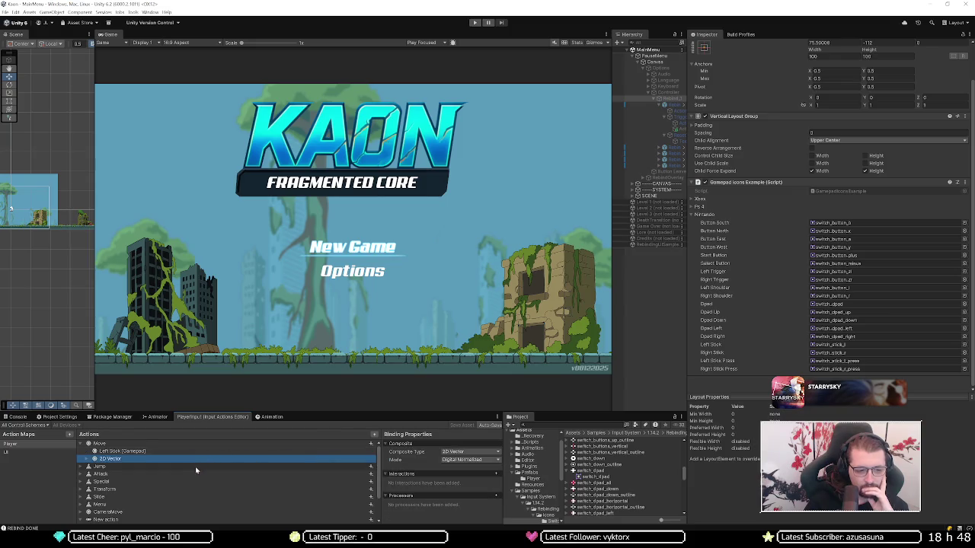
{"action": "scroll", "coordinate": [201, 468], "scroll_direction": "down", "scroll_amount": 2}
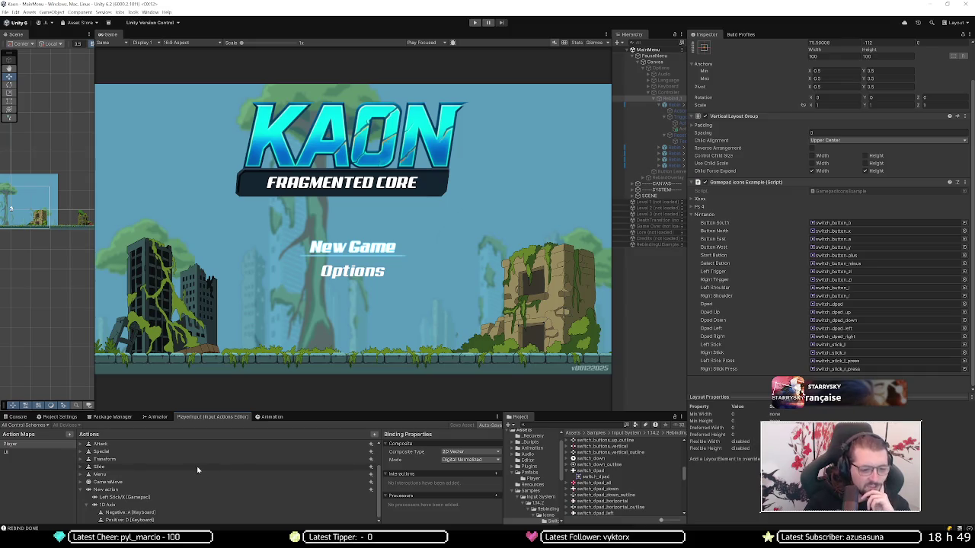
{"action": "left_click", "coordinate": [192, 475]}
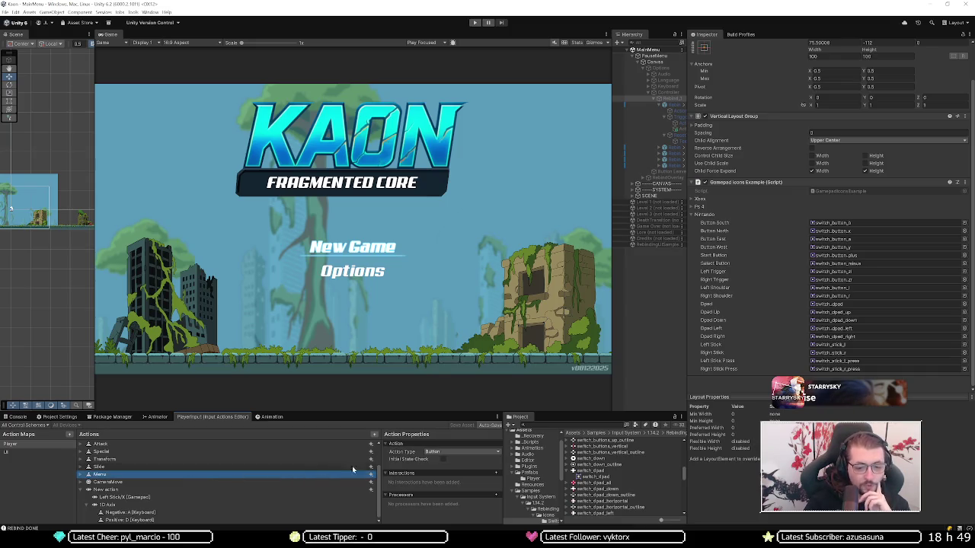
{"action": "left_click", "coordinate": [82, 476]}
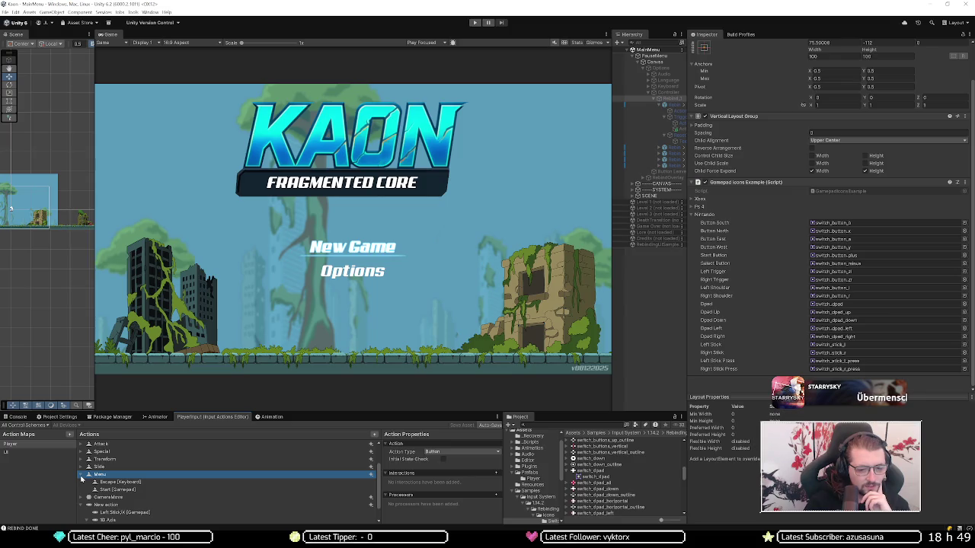
{"action": "left_click", "coordinate": [82, 477]}
{"action": "key", "text": "XF86AudioLowerVolume"}
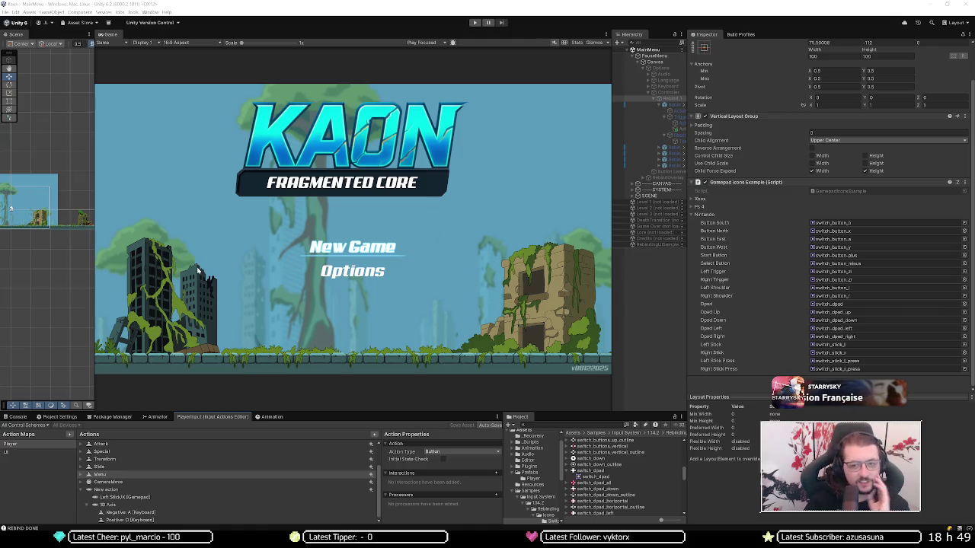
{"action": "left_click", "coordinate": [564, 19]}
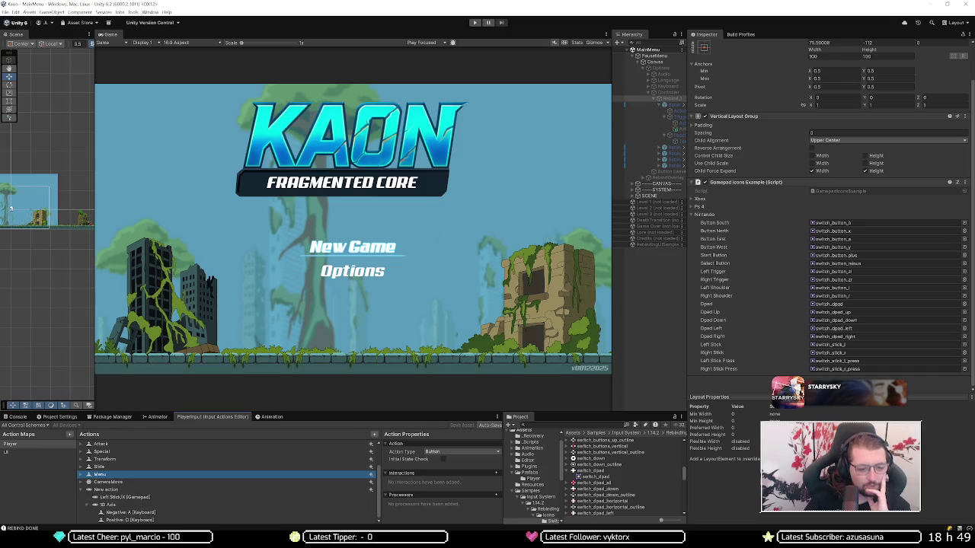
{"action": "mouse_move", "coordinate": [258, 542]}
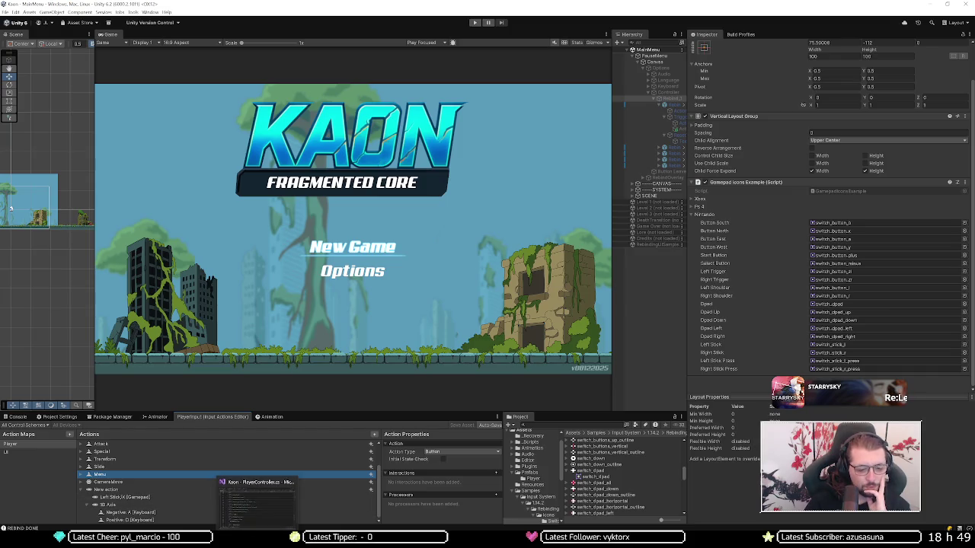
Step: Select PauseMenu's Canvas child and scroll the Actions list back up to Move
{"action": "left_click", "coordinate": [653, 55]}
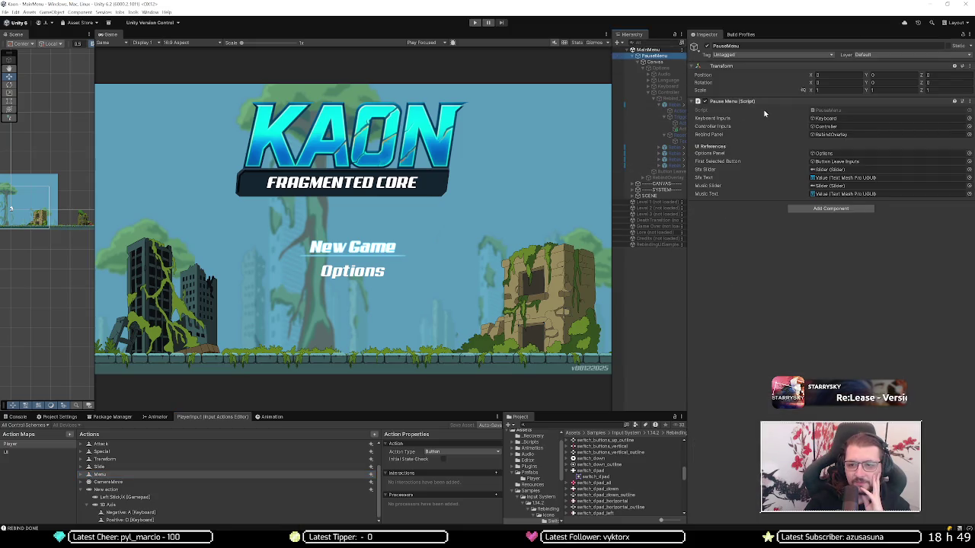
{"action": "left_click", "coordinate": [659, 63]}
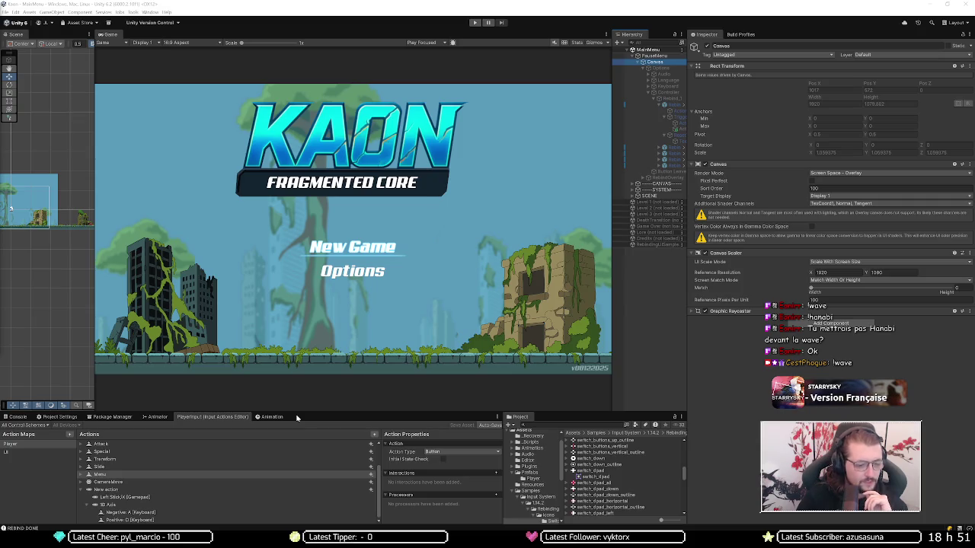
{"action": "scroll", "coordinate": [208, 467], "scroll_direction": "up", "scroll_amount": 2}
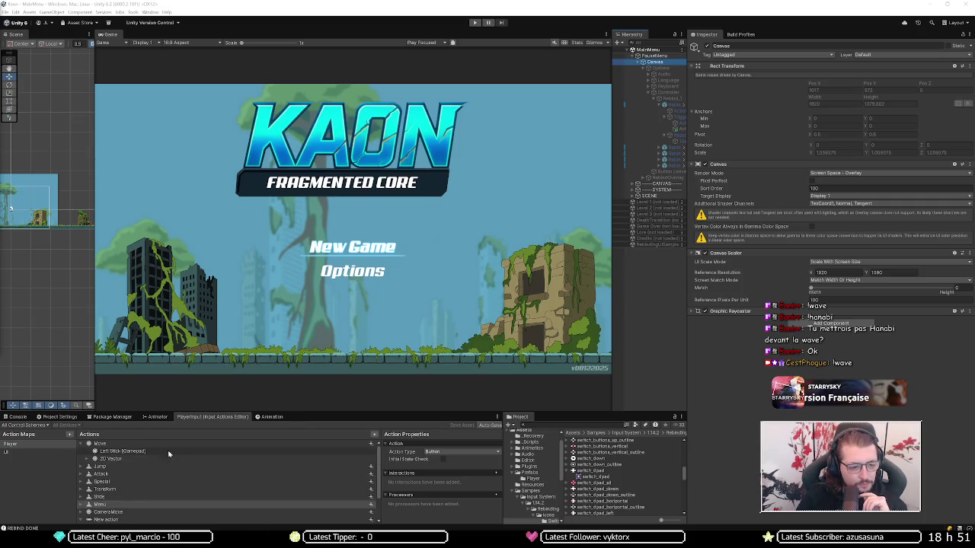
Step: Show Move's Left Stick [Gamepad] binding and its 2D Vector Up/Down/Left/Right keys, then enter Play mode
{"action": "left_click", "coordinate": [118, 453]}
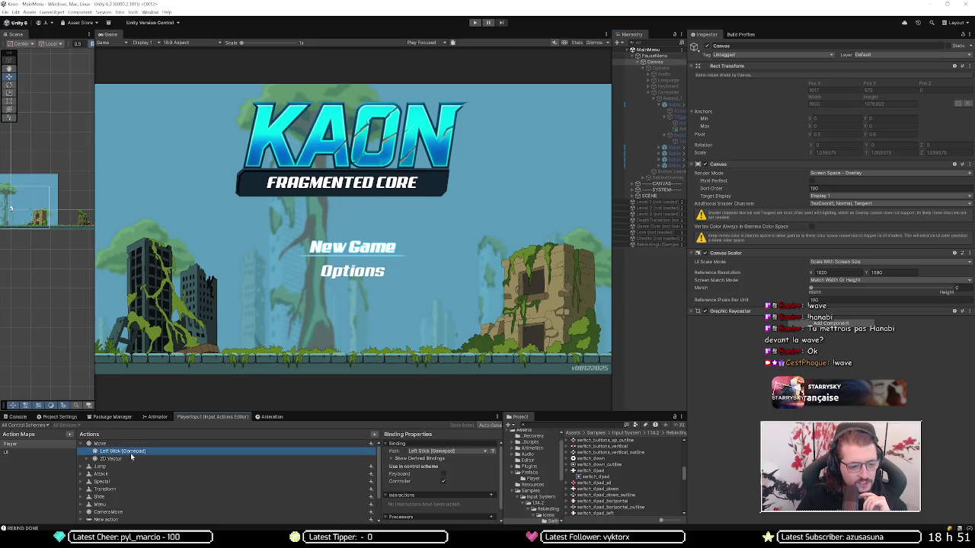
{"action": "left_click", "coordinate": [87, 459]}
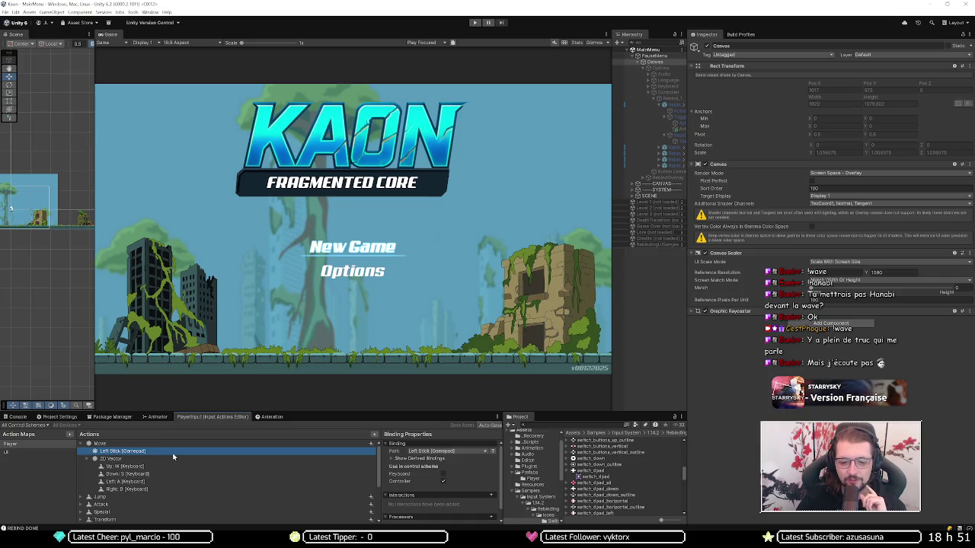
{"action": "left_click", "coordinate": [473, 23]}
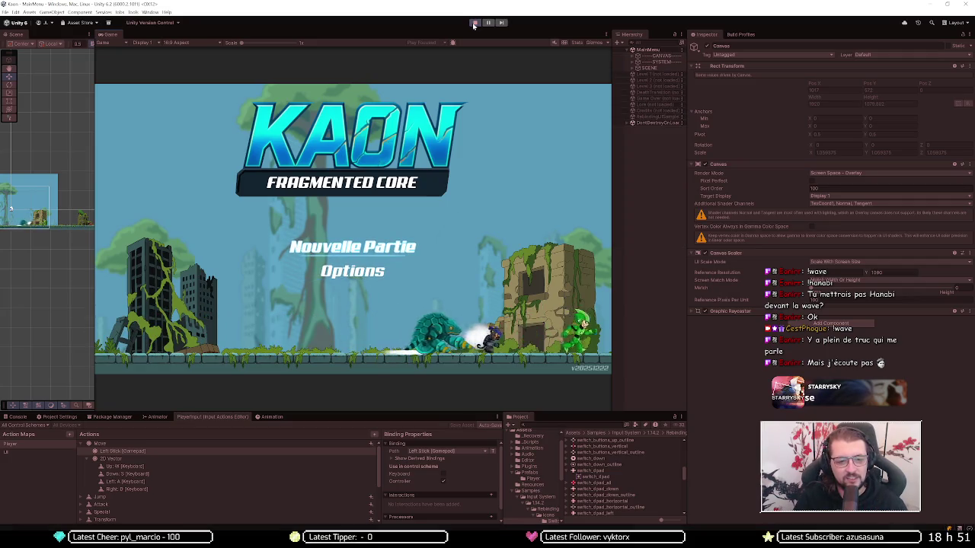
Step: Skip the intro, then run and jump the character on and around the Level 1 stone tower
{"action": "key", "text": "Return"}
{"action": "key", "text": "Return"}
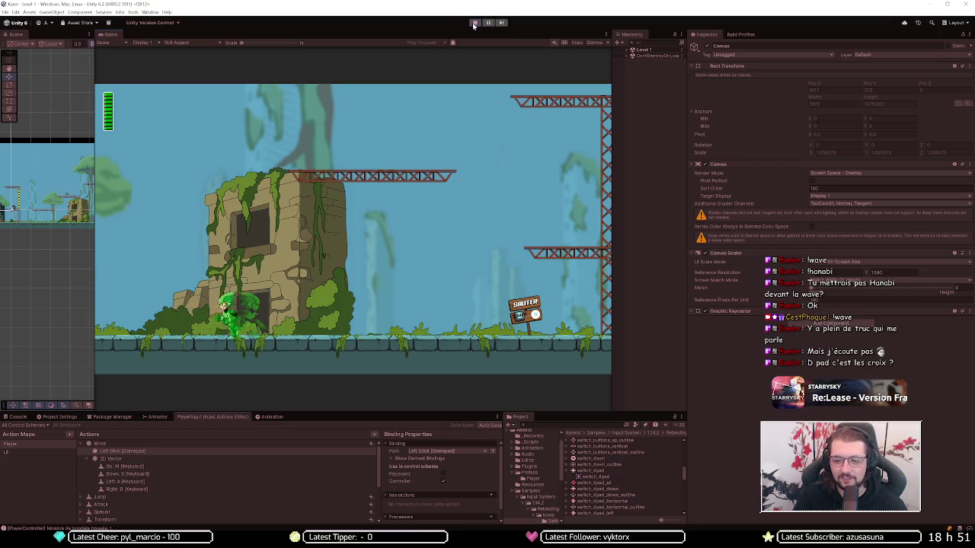
{"action": "key", "text": "space"}
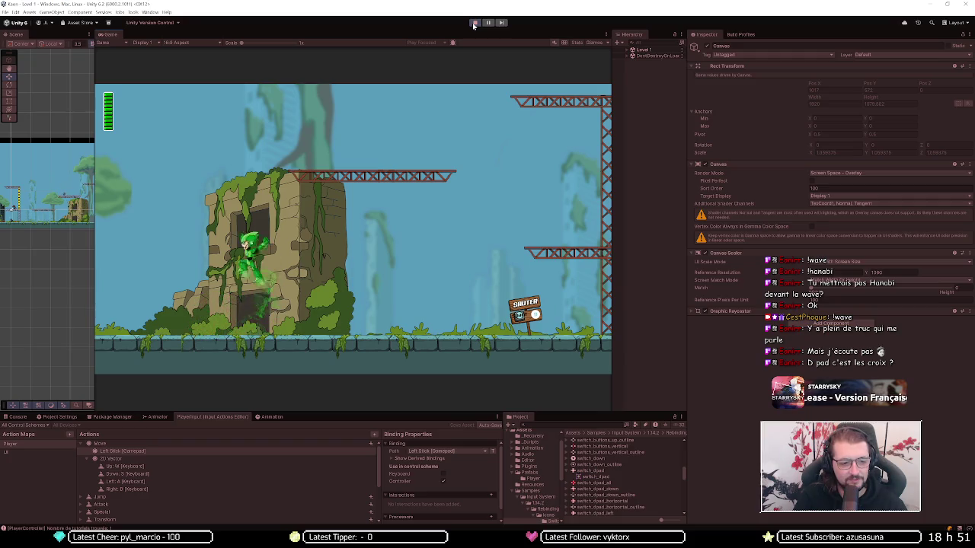
{"action": "key", "text": "d"}
{"action": "key", "text": "space"}
{"action": "key", "text": "d"}
{"action": "key", "text": "space"}
{"action": "key", "text": "space"}
{"action": "key", "text": "a"}
{"action": "key", "text": "space"}
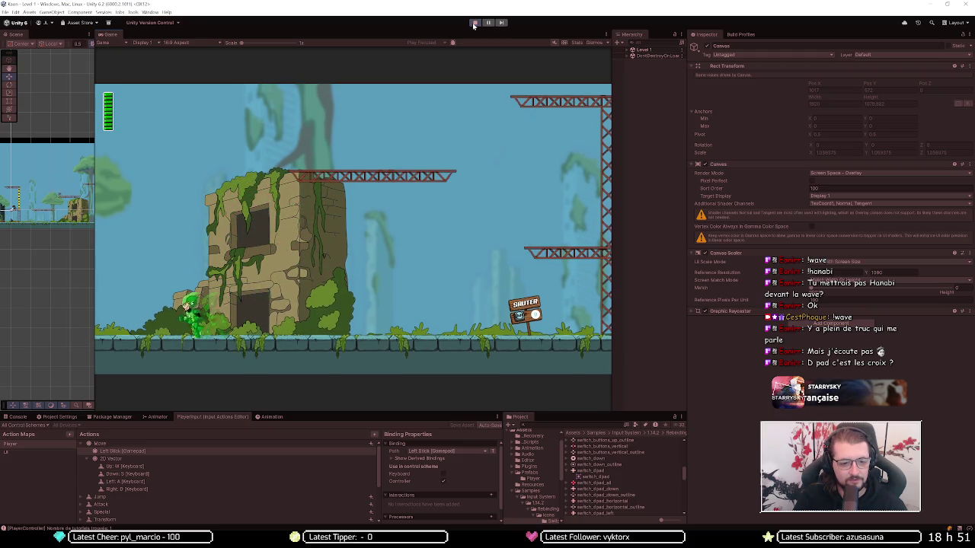
{"action": "key", "text": "d"}
{"action": "key", "text": "space"}
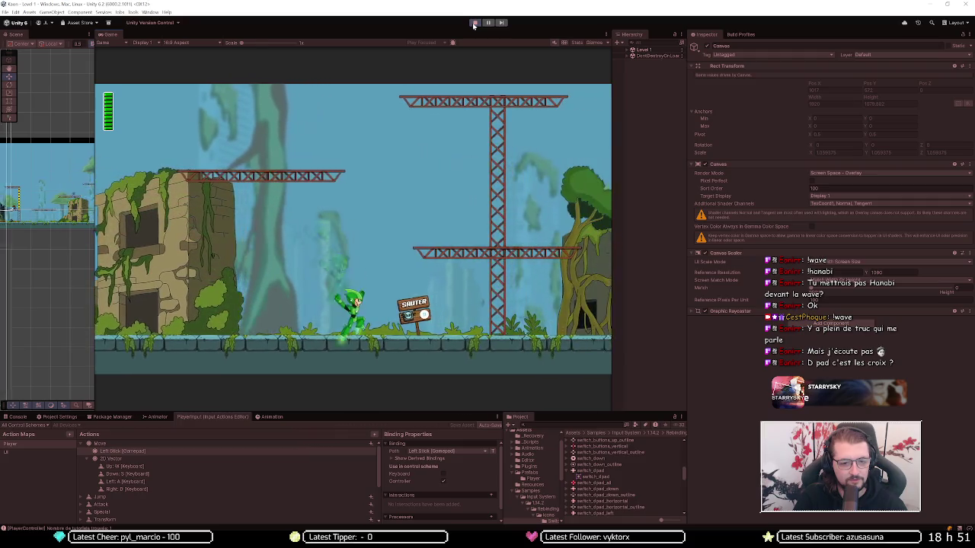
{"action": "key", "text": "space"}
{"action": "key", "text": "a"}
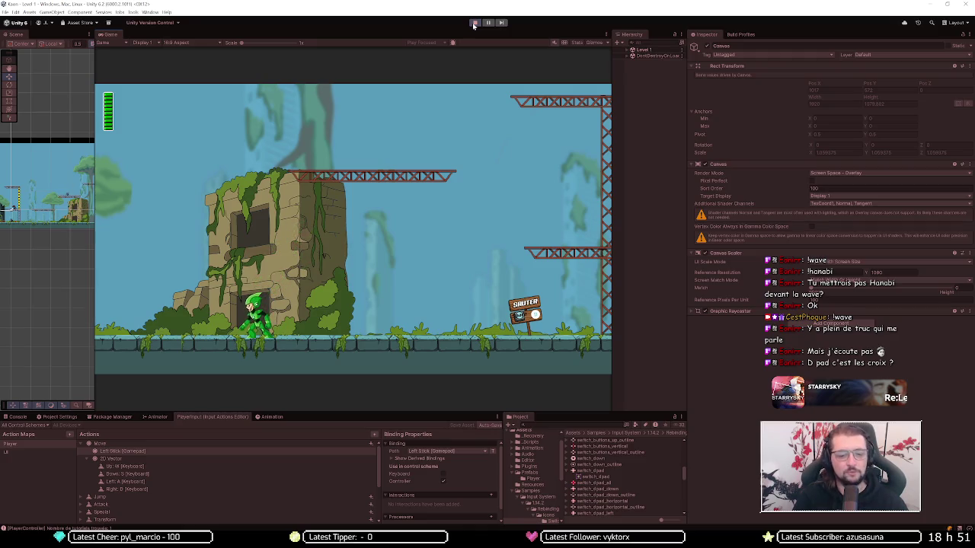
{"action": "scroll", "coordinate": [476, 486], "scroll_direction": "down", "scroll_amount": 1}
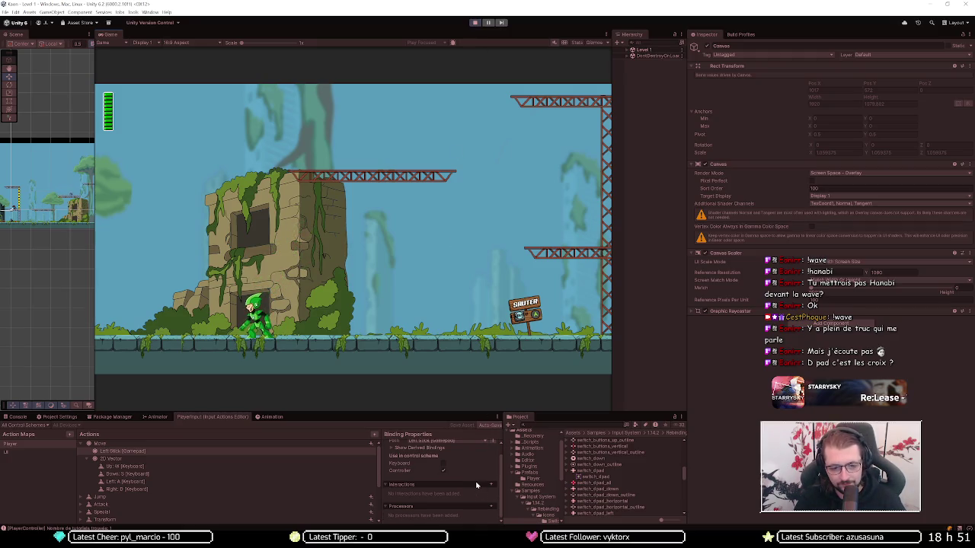
Step: Expand and then collapse the list of bindings derived from Left Stick
{"action": "scroll", "coordinate": [394, 499], "scroll_direction": "up", "scroll_amount": 1}
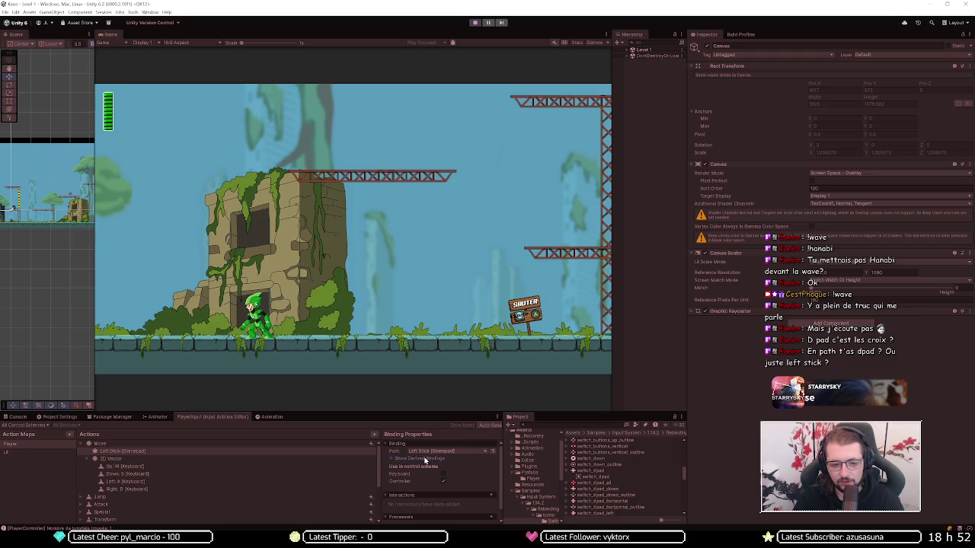
{"action": "left_click", "coordinate": [425, 459]}
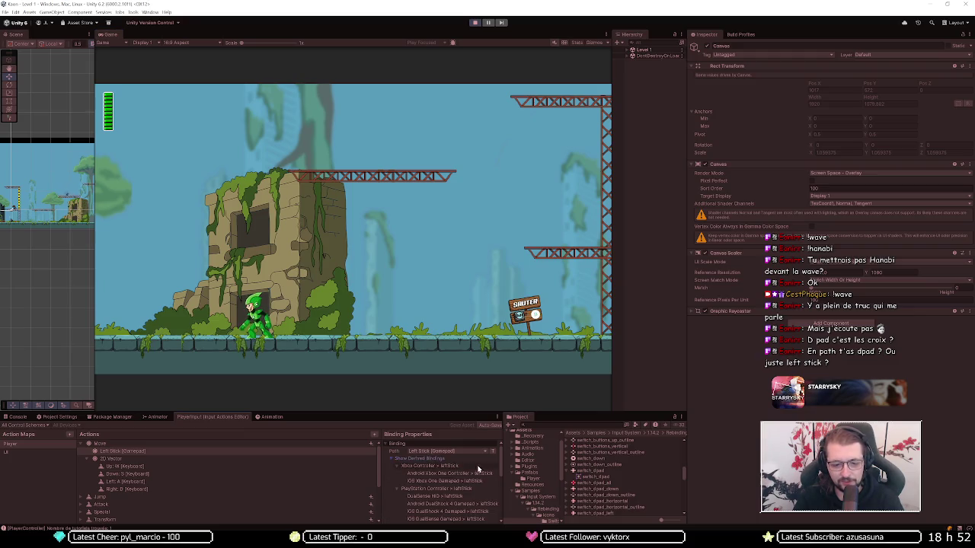
{"action": "scroll", "coordinate": [472, 502], "scroll_direction": "down", "scroll_amount": 3}
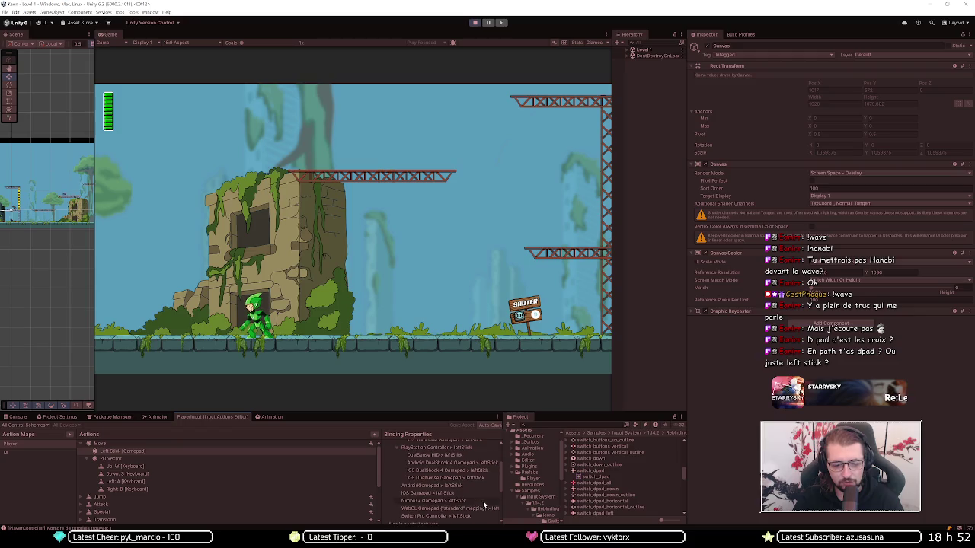
{"action": "scroll", "coordinate": [476, 499], "scroll_direction": "up", "scroll_amount": 3}
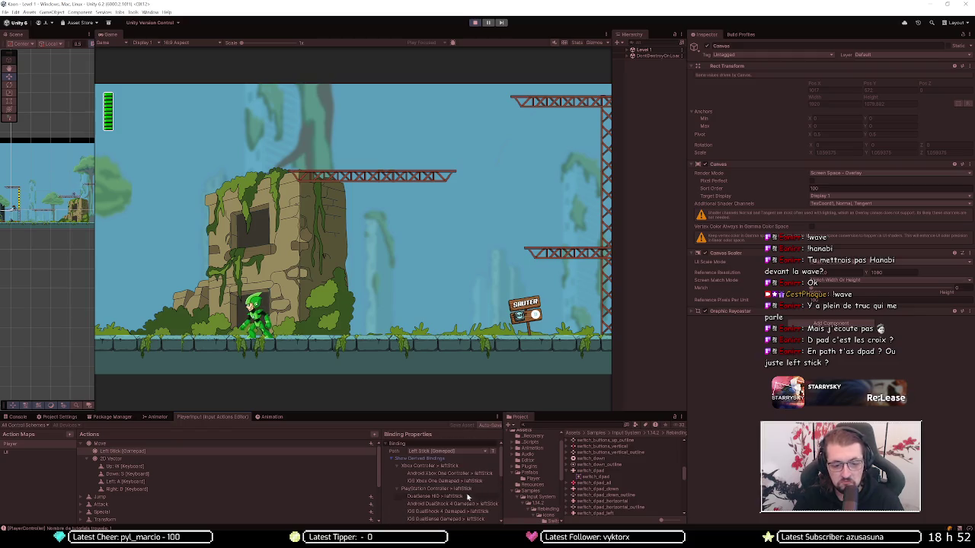
{"action": "left_click", "coordinate": [391, 459]}
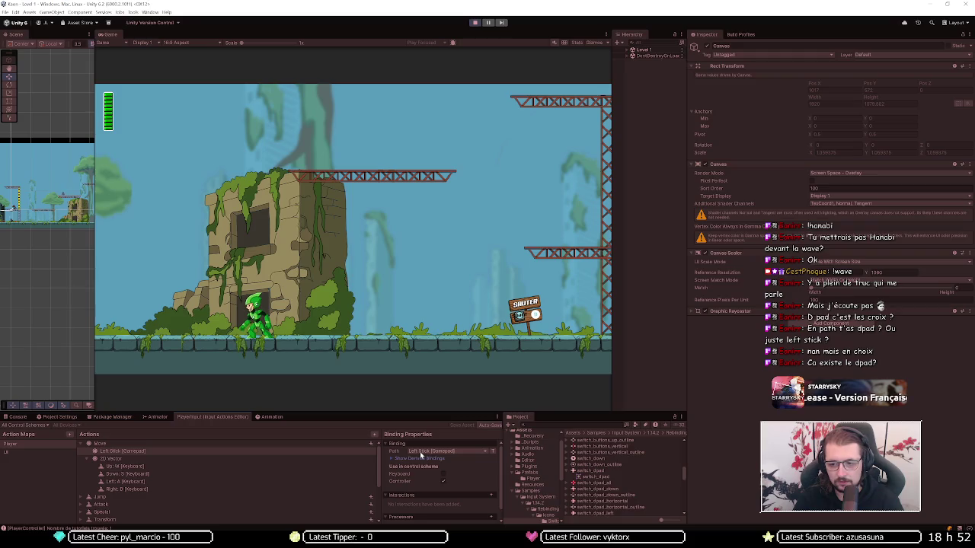
Step: Rebind the Move gamepad binding to D-Pad [Gamepad] using Listen, then stop Play mode
{"action": "left_click", "coordinate": [419, 451]}
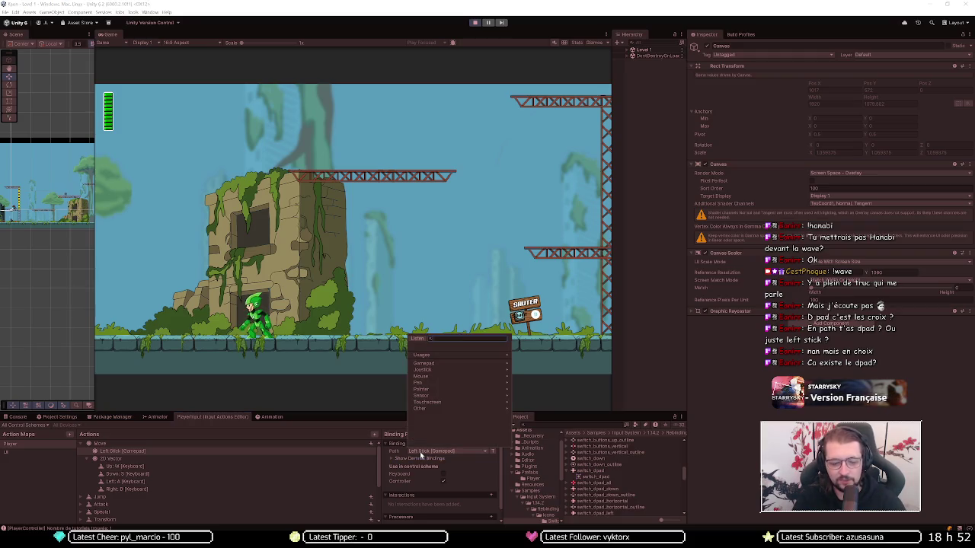
{"action": "left_click", "coordinate": [417, 339]}
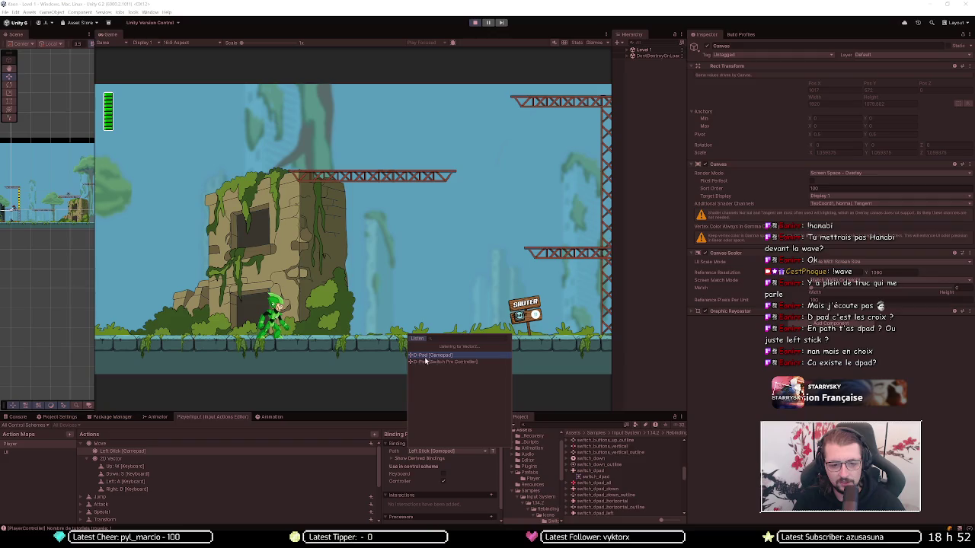
{"action": "left_click", "coordinate": [432, 355]}
{"action": "left_click", "coordinate": [360, 350]}
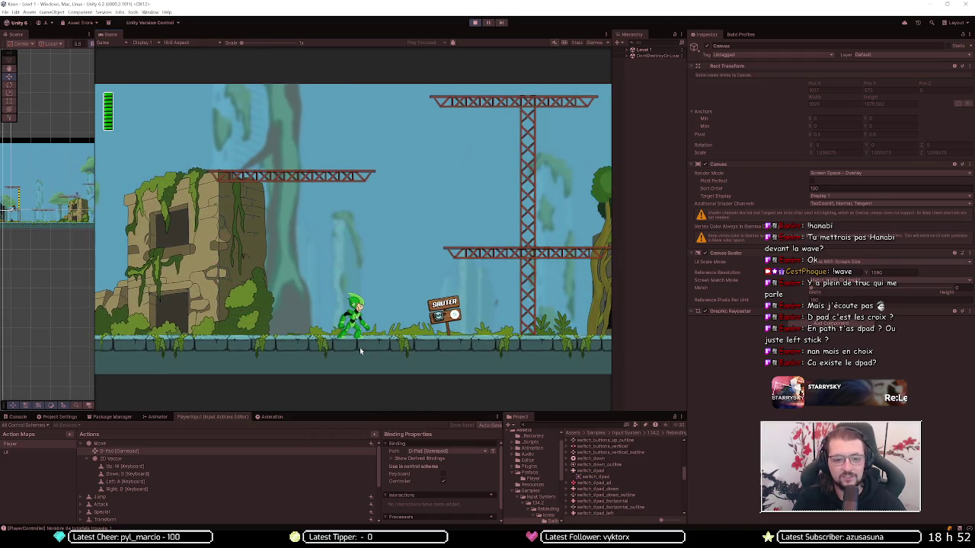
{"action": "left_click", "coordinate": [475, 24]}
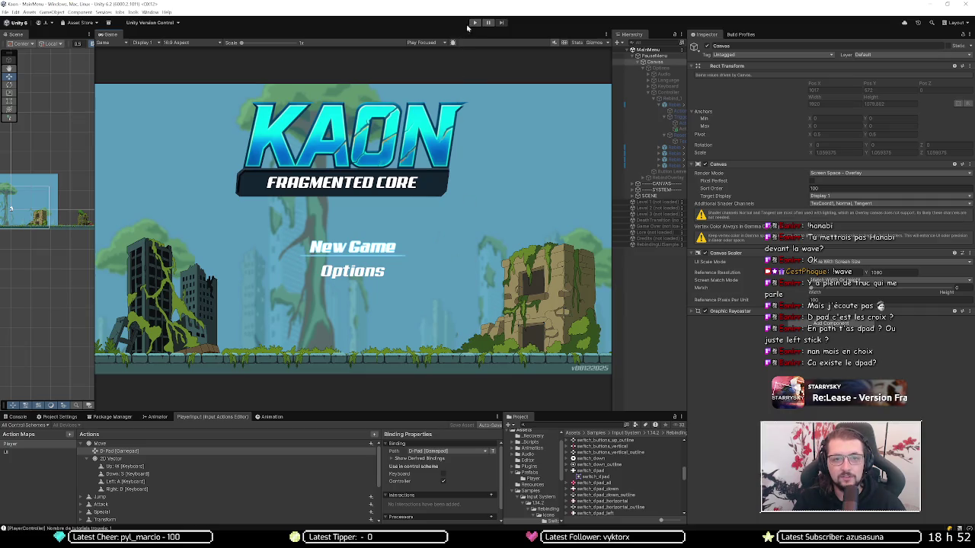
{"action": "left_click", "coordinate": [474, 23]}
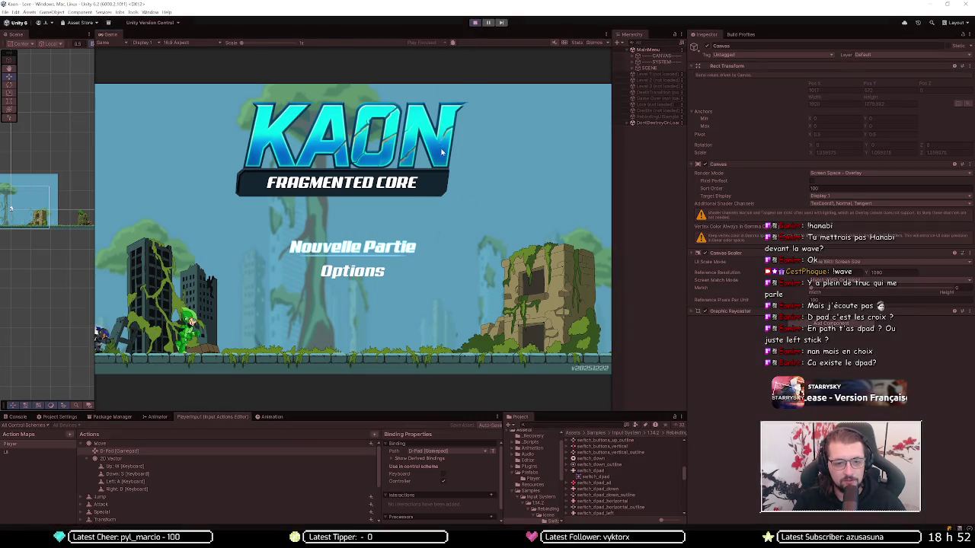
{"action": "key", "text": "Return"}
{"action": "key", "text": "Return"}
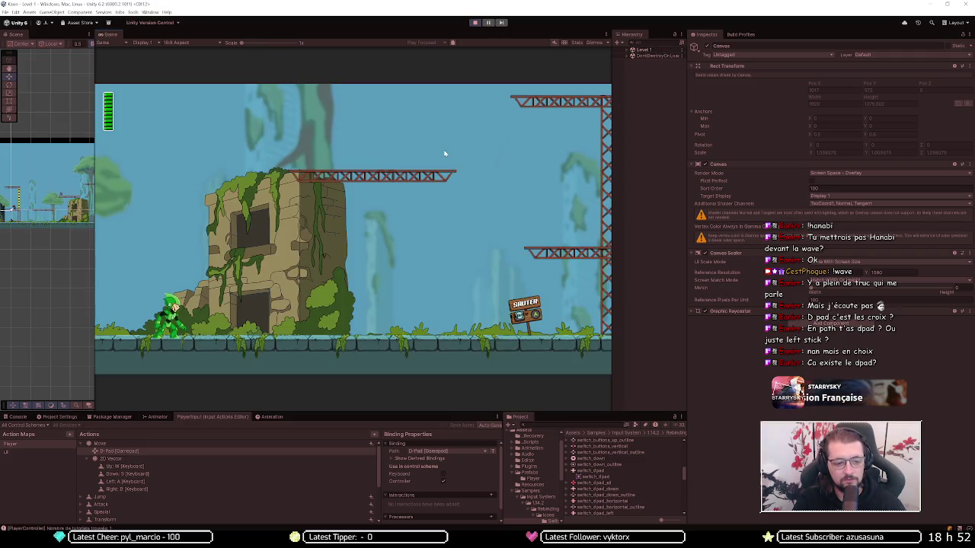
{"action": "key", "text": "d"}
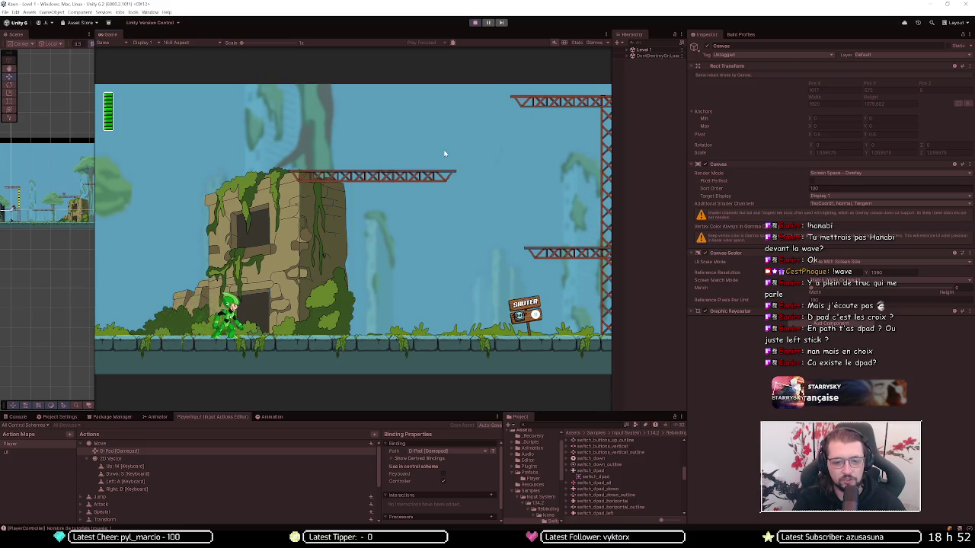
{"action": "key", "text": "d"}
{"action": "key", "text": "space"}
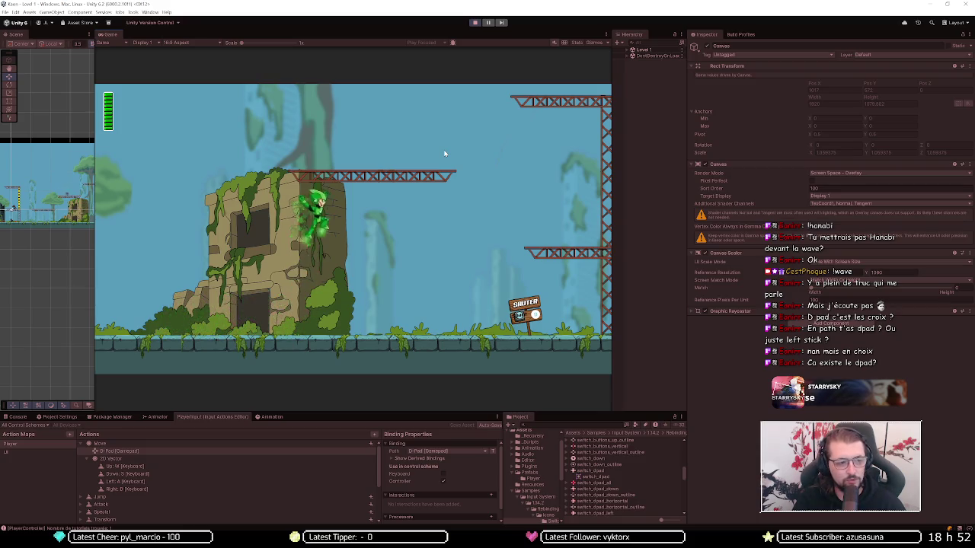
{"action": "key", "text": "a"}
{"action": "key", "text": "space"}
{"action": "key", "text": "space"}
{"action": "key", "text": "d"}
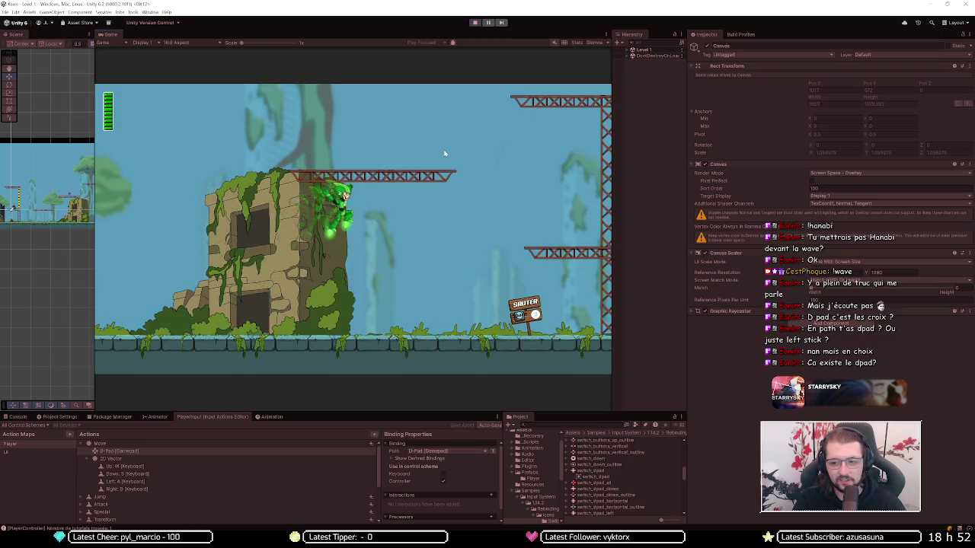
{"action": "key", "text": "space"}
{"action": "key", "text": "d"}
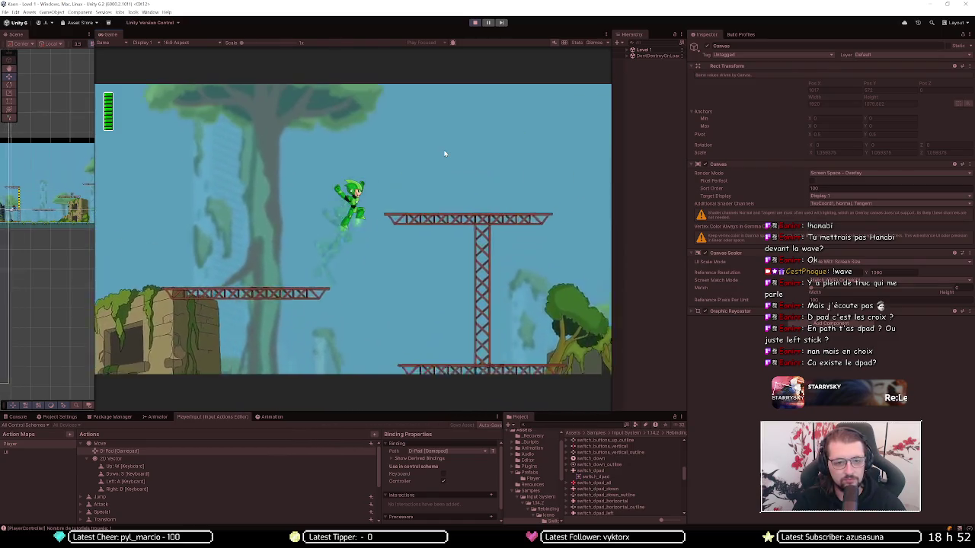
{"action": "key", "text": "a"}
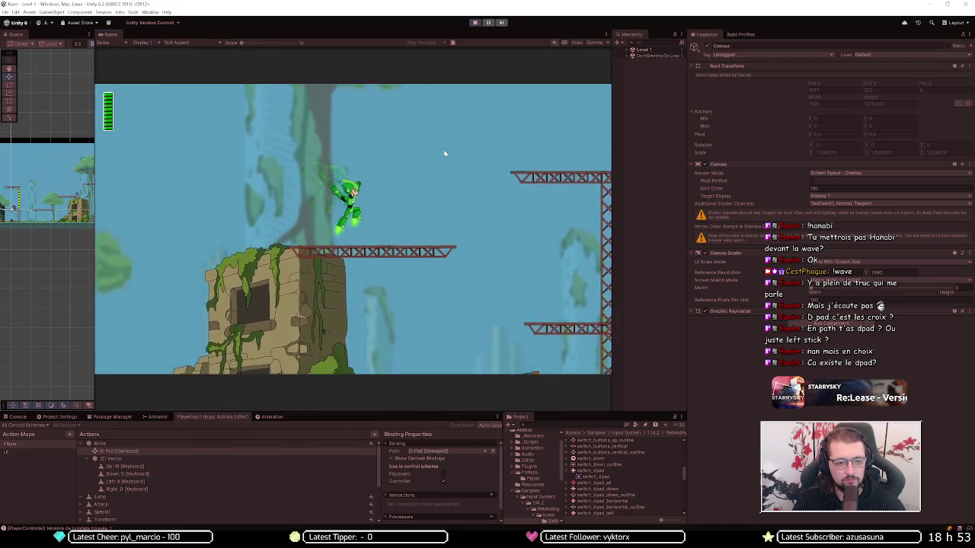
{"action": "key", "text": "d"}
{"action": "key", "text": "a"}
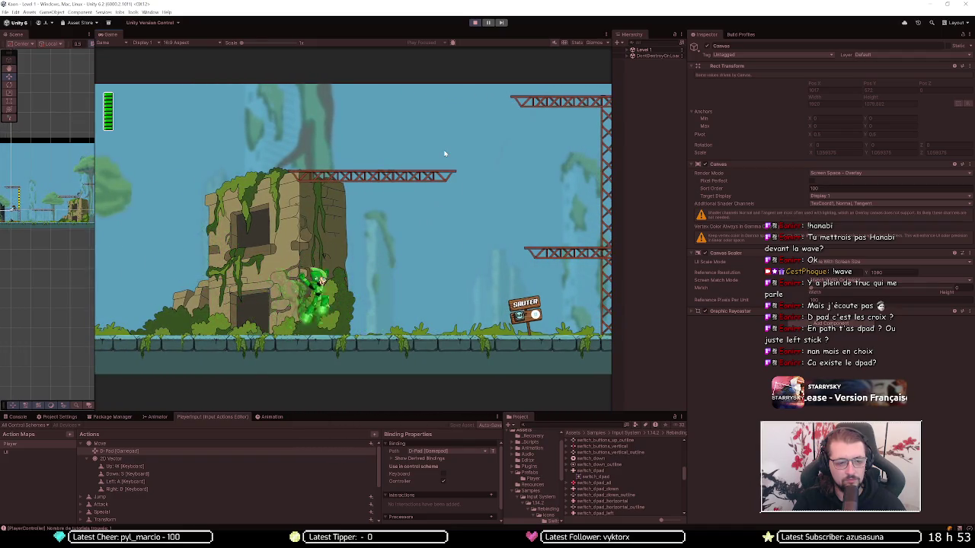
{"action": "key", "text": "d"}
{"action": "key", "text": "space"}
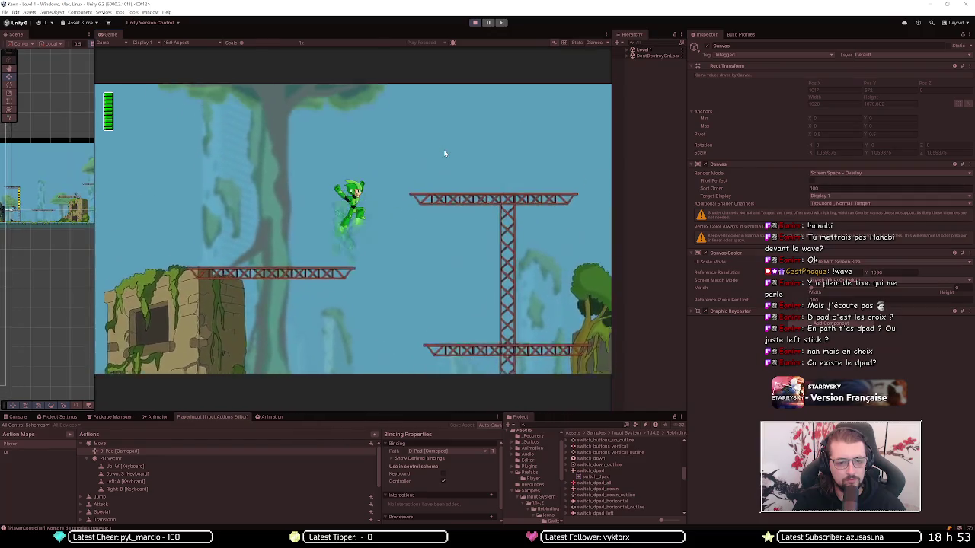
{"action": "key", "text": "space"}
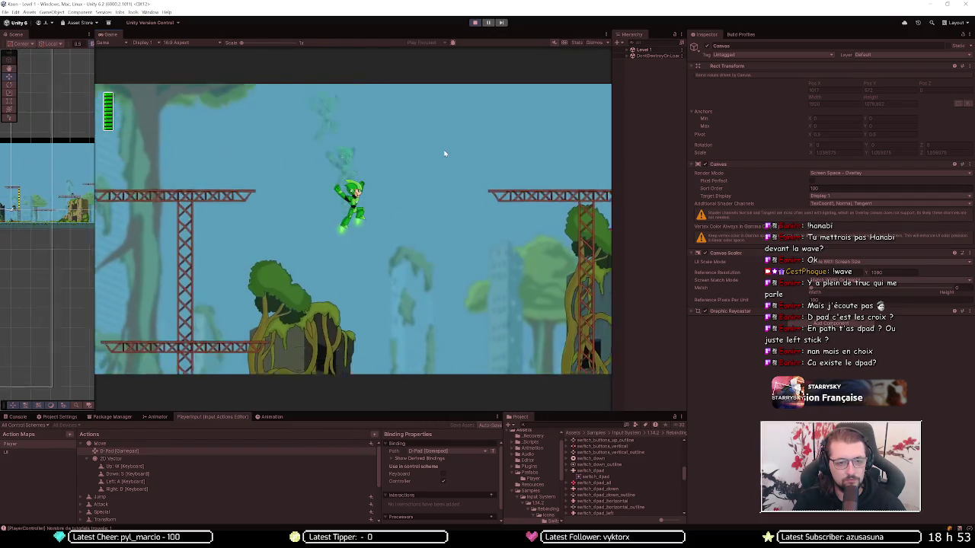
{"action": "key", "text": "a"}
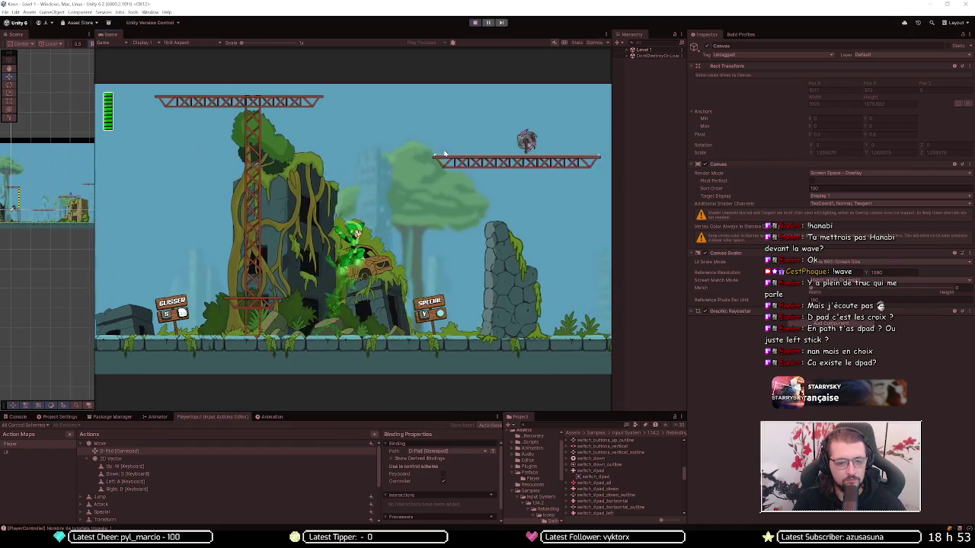
{"action": "key", "text": "d"}
{"action": "key", "text": "d"}
{"action": "key", "text": "space"}
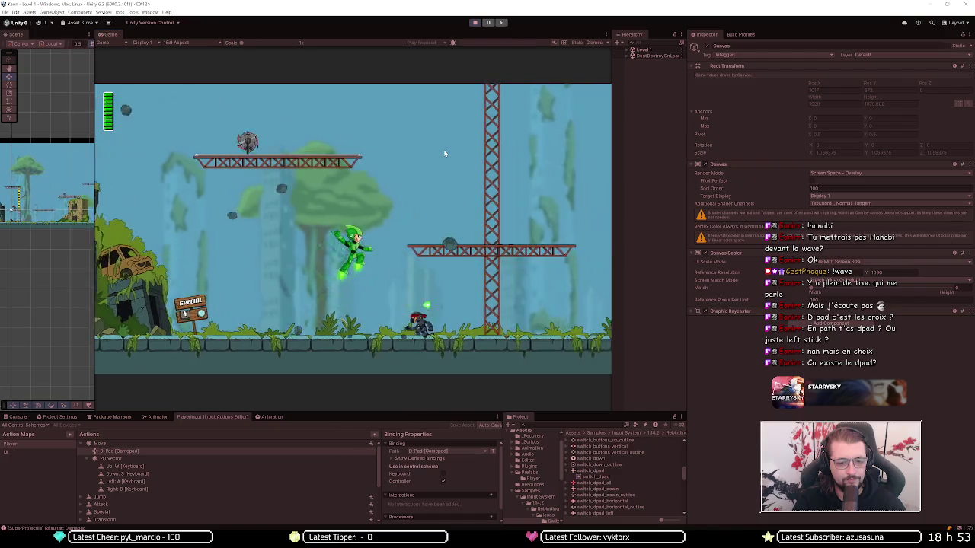
{"action": "key", "text": "d"}
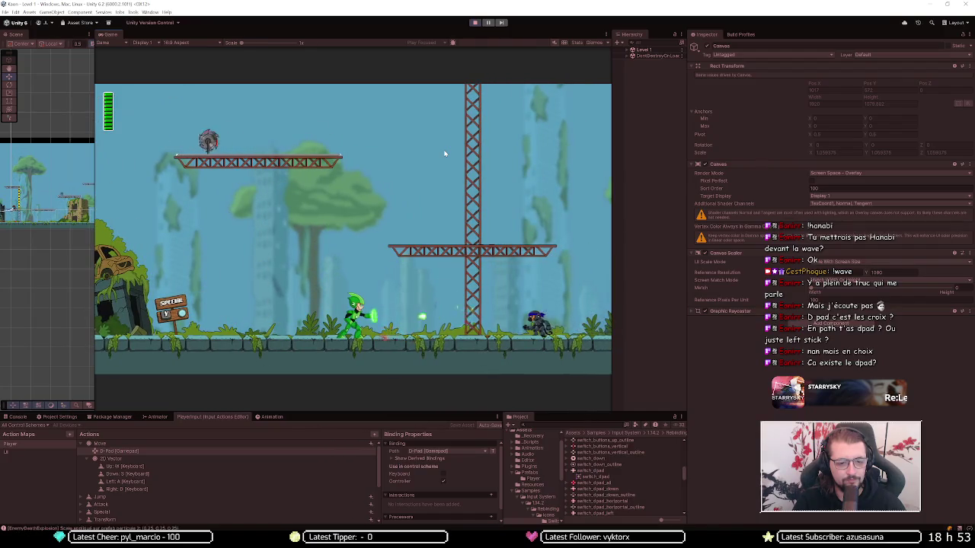
{"action": "key", "text": "a"}
{"action": "key", "text": "a"}
{"action": "key", "text": "s"}
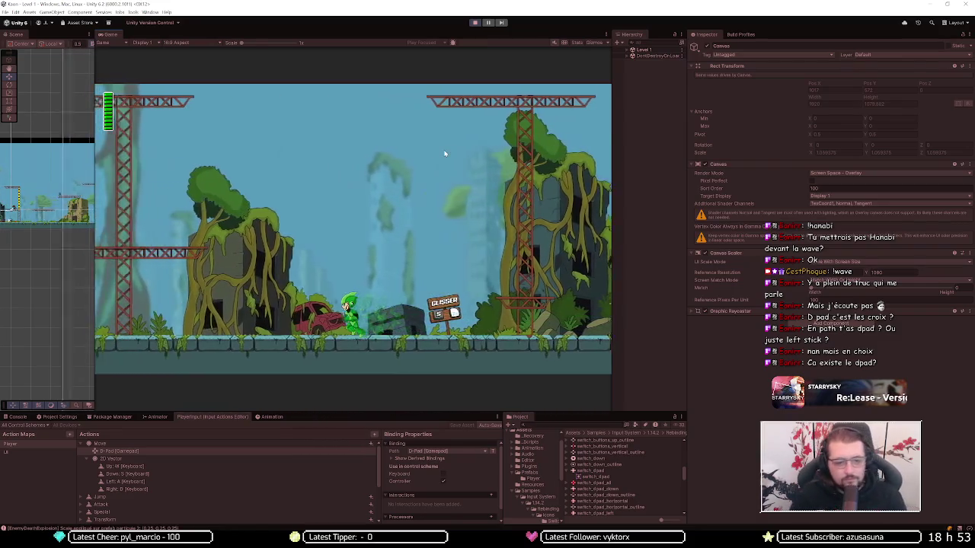
{"action": "key", "text": "a"}
{"action": "key", "text": "space"}
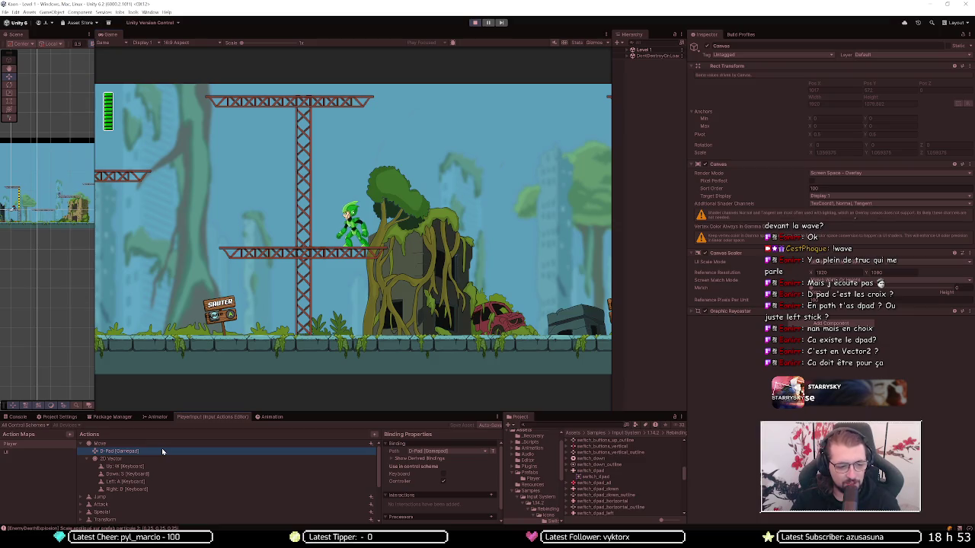
Step: Add an Up/Down/Left/Right Composite to Move and expand its direction parts
{"action": "left_click", "coordinate": [102, 444]}
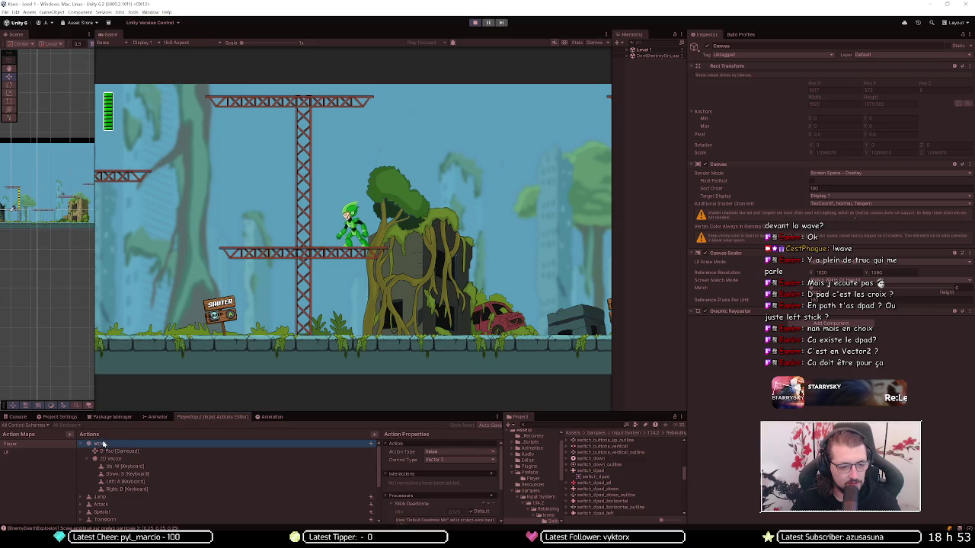
{"action": "left_click", "coordinate": [370, 443]}
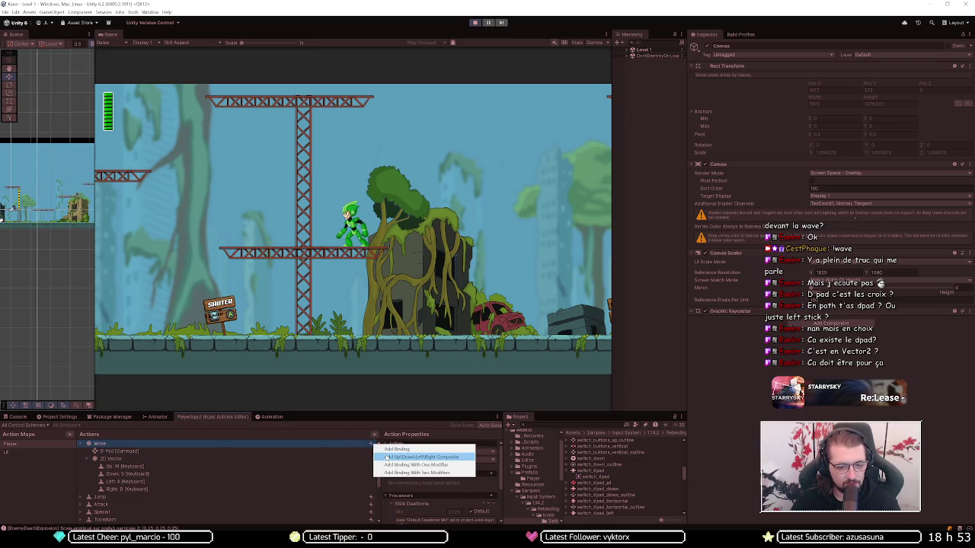
{"action": "left_click", "coordinate": [387, 457]}
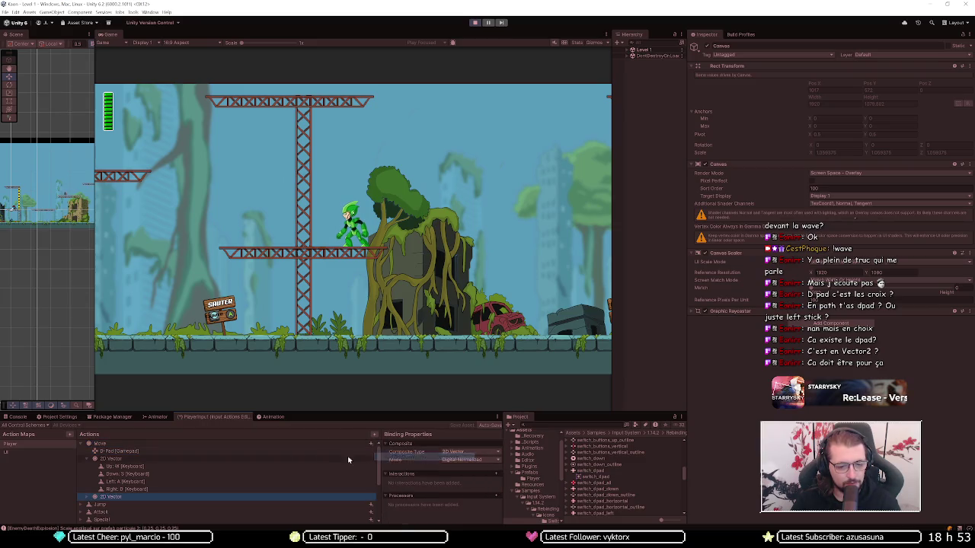
{"action": "left_click", "coordinate": [95, 496]}
{"action": "left_click", "coordinate": [126, 462]}
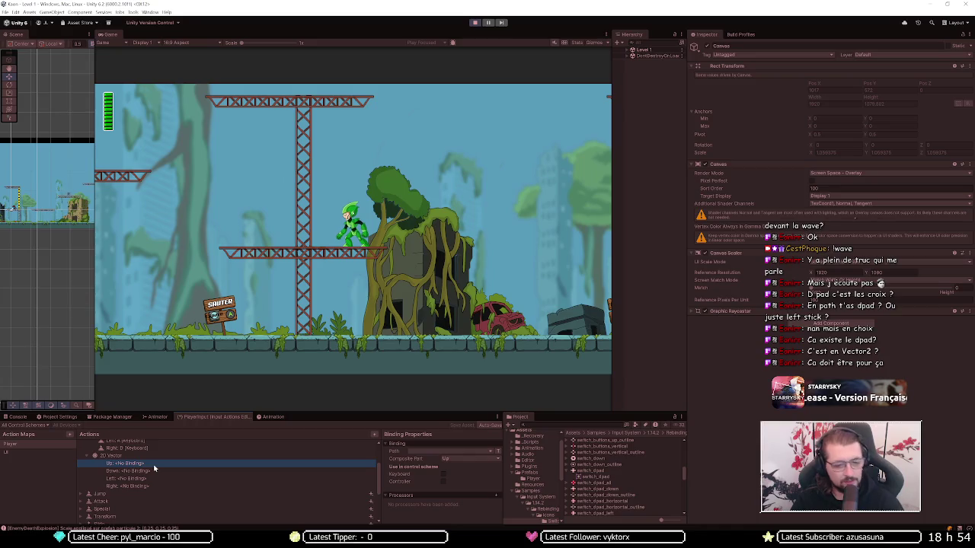
{"action": "left_click", "coordinate": [446, 451]}
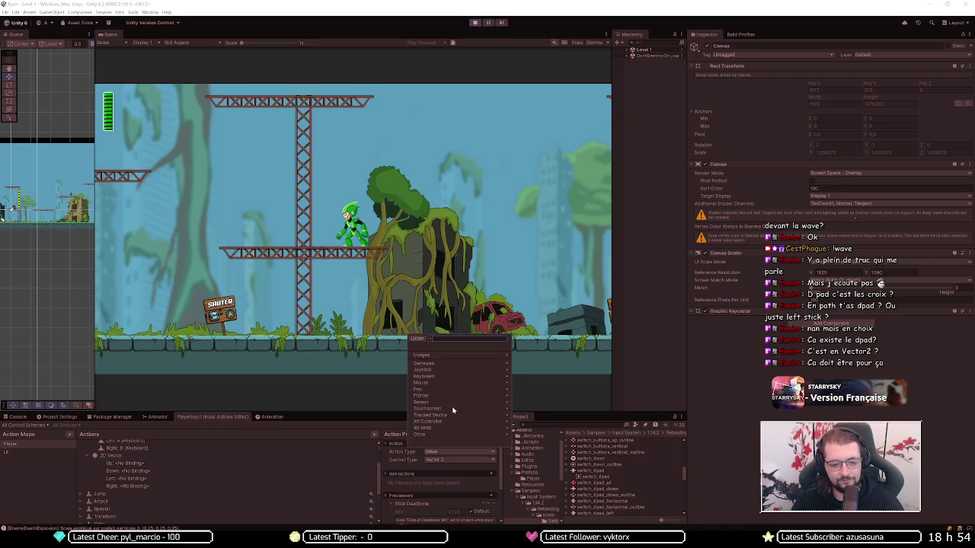
{"action": "left_click", "coordinate": [418, 339]}
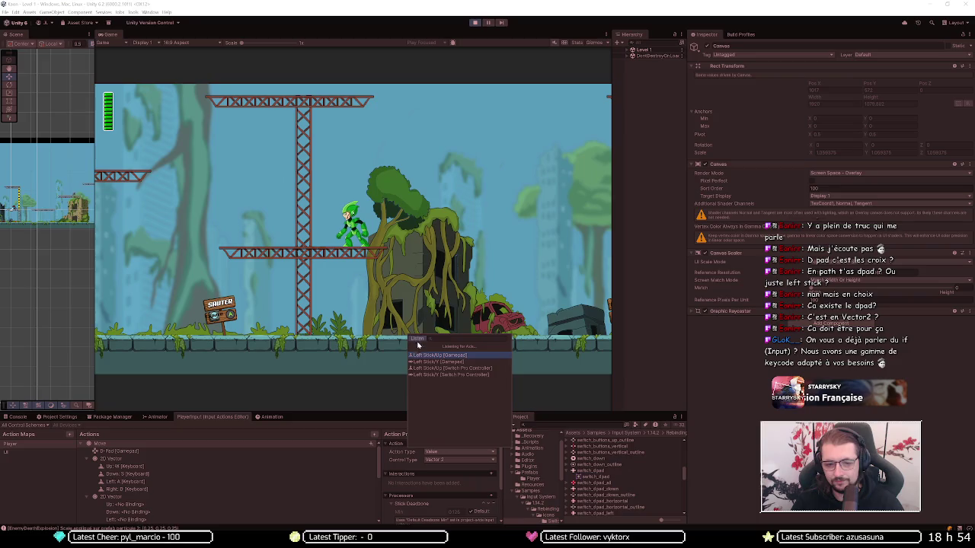
{"action": "left_click", "coordinate": [438, 360]}
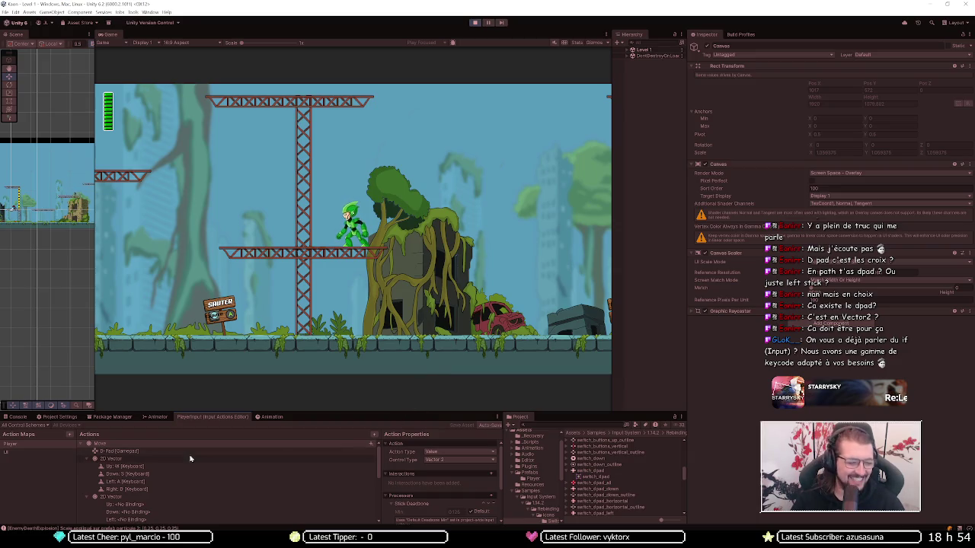
Step: Bind the composite's Up and Down parts to Left Stick/Up and Left Stick/Down [Gamepad]
{"action": "left_click", "coordinate": [156, 506]}
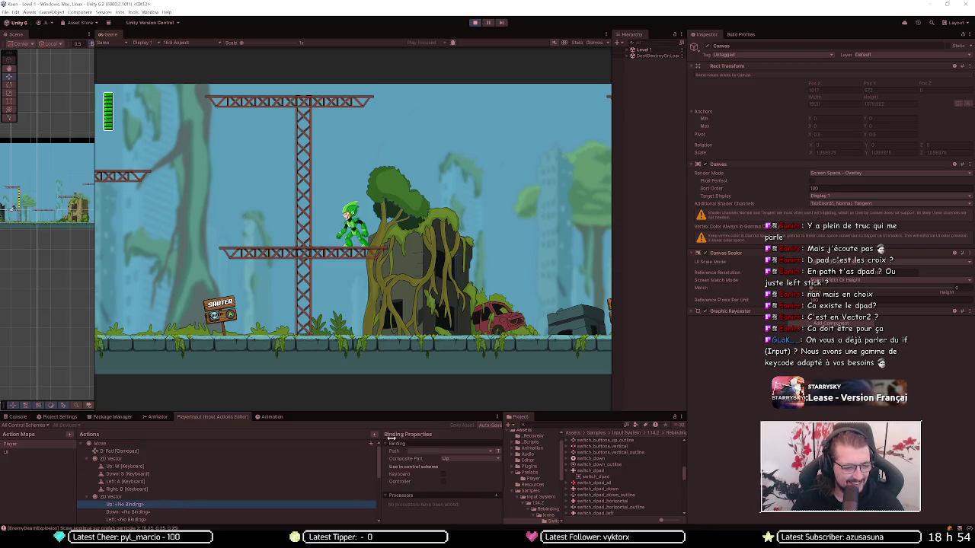
{"action": "left_click", "coordinate": [452, 451]}
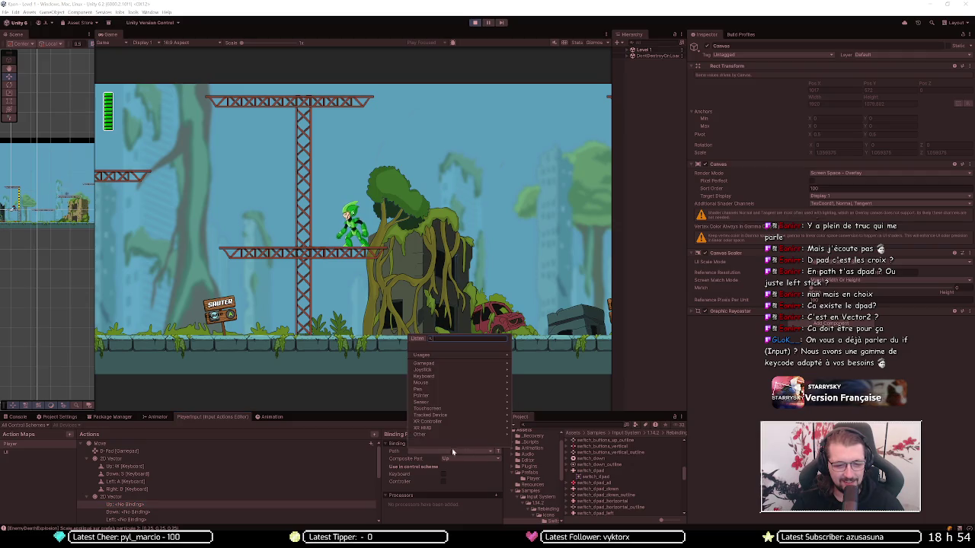
{"action": "left_click", "coordinate": [420, 339]}
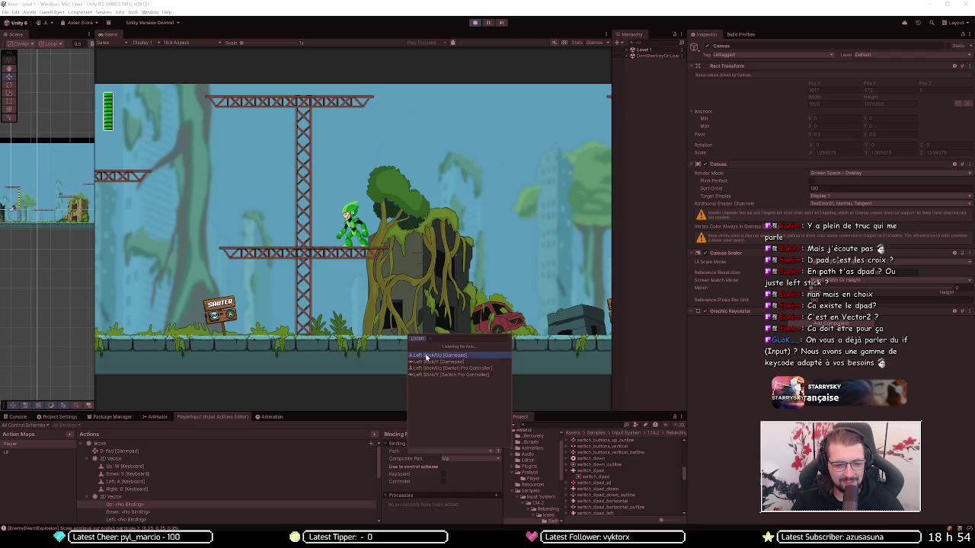
{"action": "left_click", "coordinate": [438, 356]}
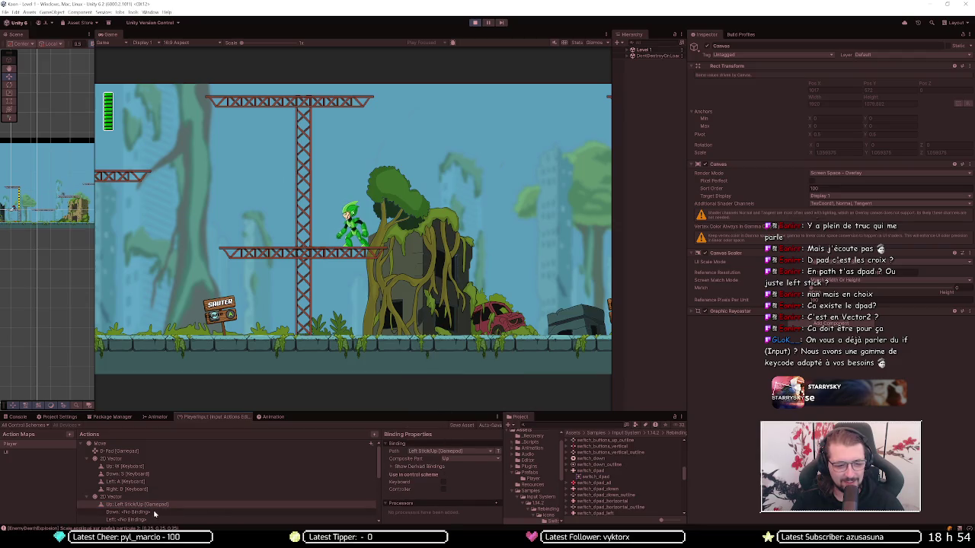
{"action": "left_click", "coordinate": [187, 513]}
{"action": "left_click", "coordinate": [422, 452]}
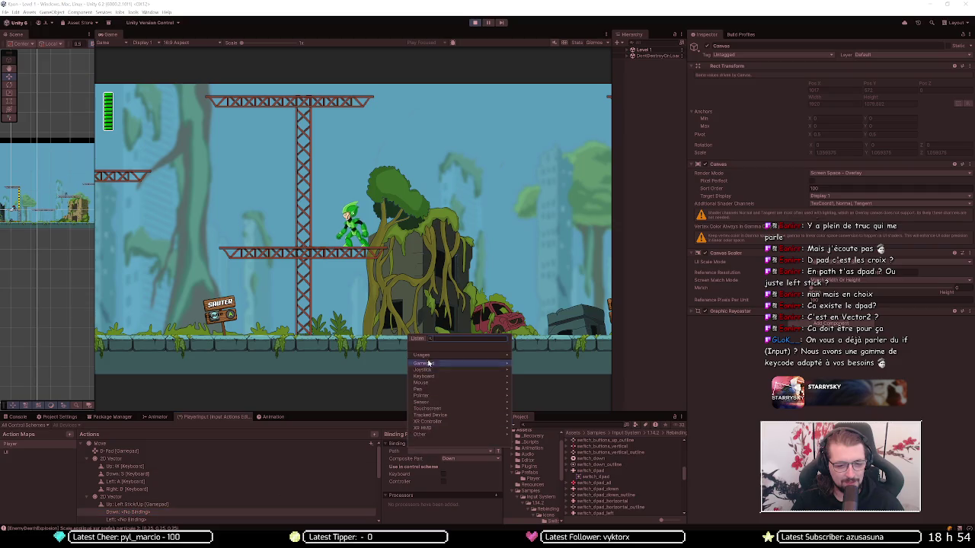
{"action": "left_click", "coordinate": [424, 341]}
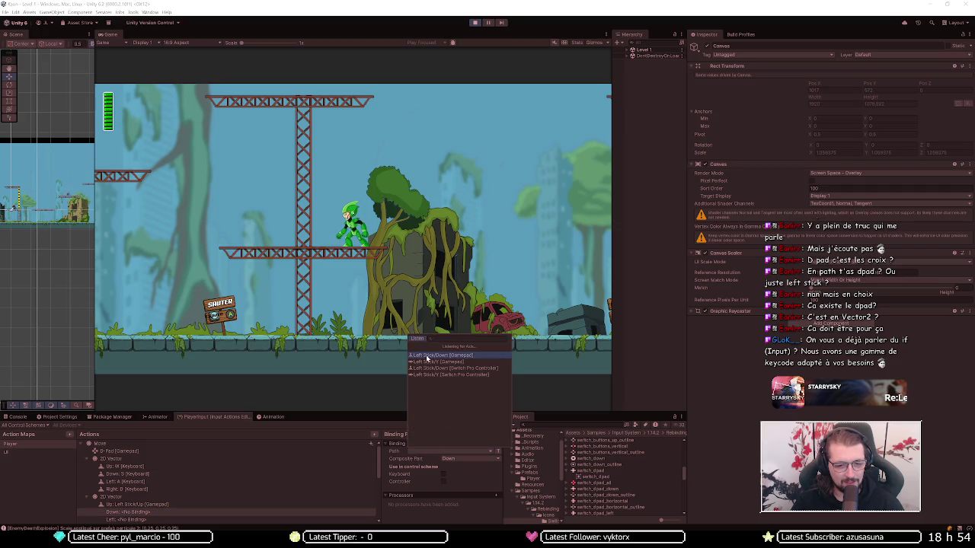
{"action": "left_click", "coordinate": [428, 355]}
Step: Bind the Right and Left parts to Left Stick/Right and Left Stick/Left [Gamepad]
{"action": "scroll", "coordinate": [180, 498], "scroll_direction": "down", "scroll_amount": 1}
{"action": "left_click", "coordinate": [229, 507]}
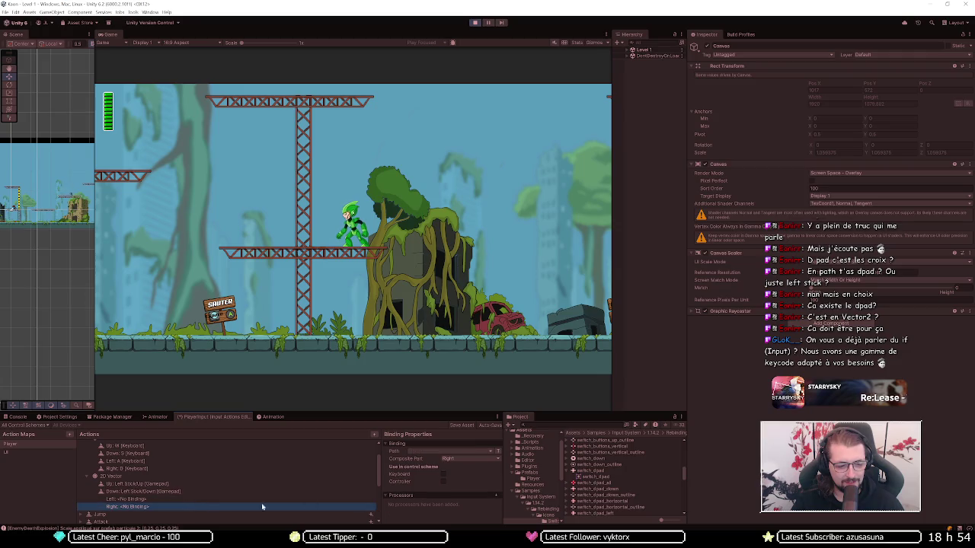
{"action": "left_click", "coordinate": [419, 449]}
{"action": "left_click", "coordinate": [419, 340]}
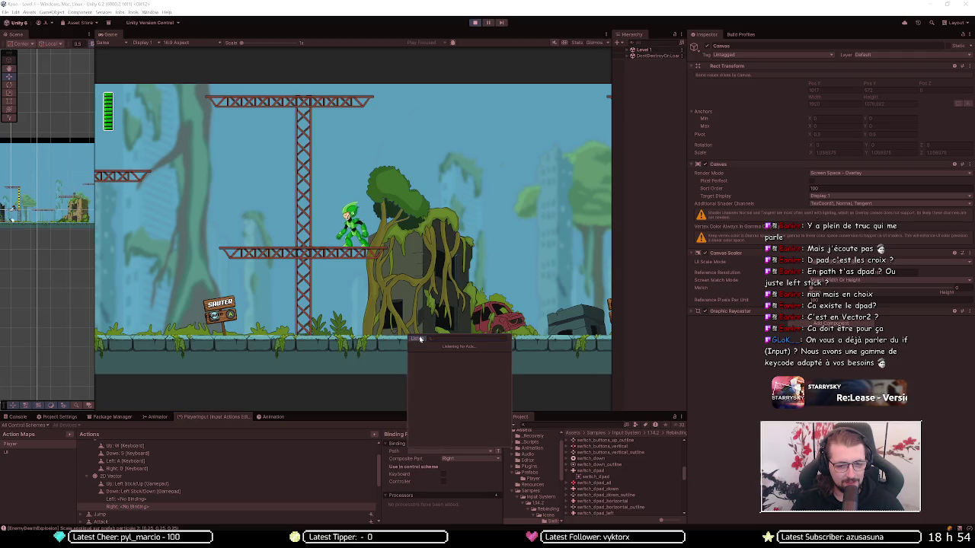
{"action": "left_click", "coordinate": [428, 358]}
{"action": "left_click", "coordinate": [284, 499]}
{"action": "left_click", "coordinate": [430, 451]}
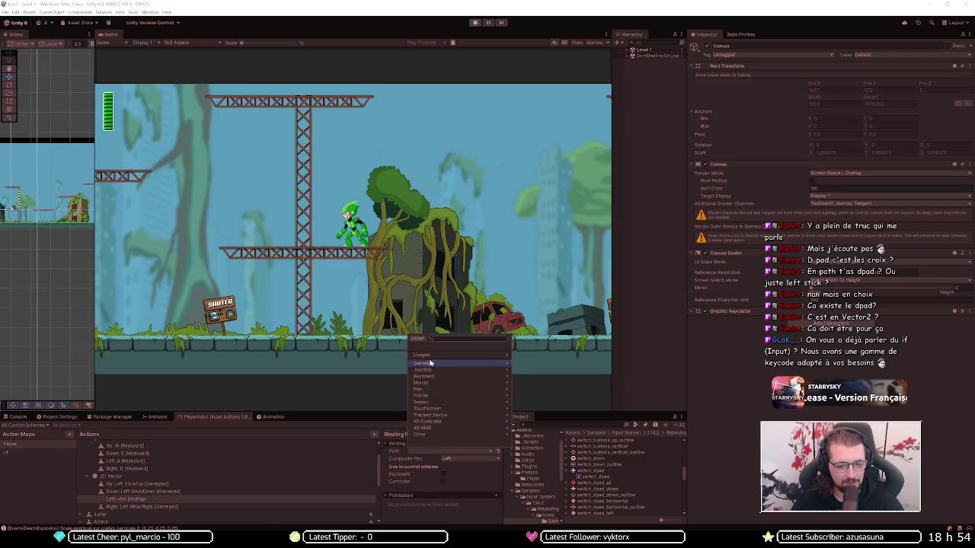
{"action": "left_click", "coordinate": [418, 338]}
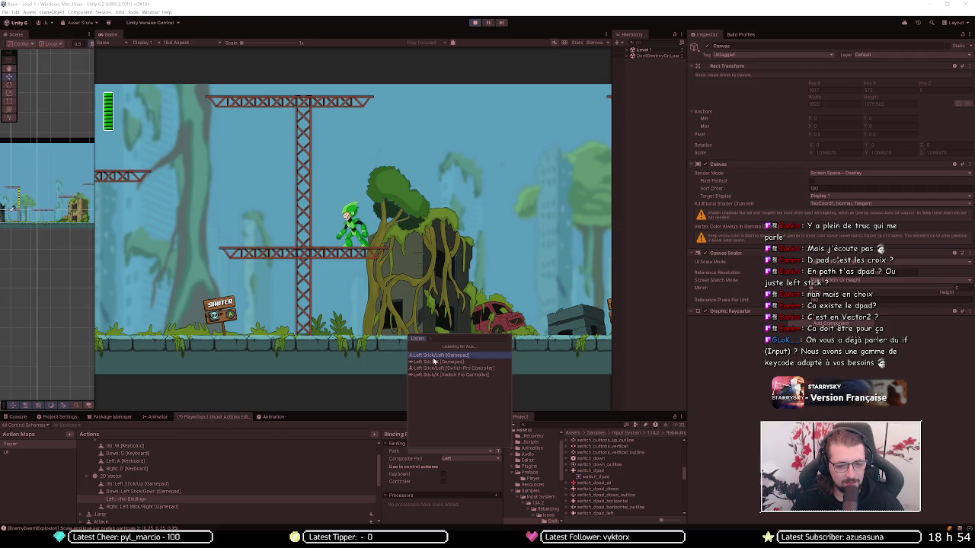
{"action": "left_click", "coordinate": [440, 356]}
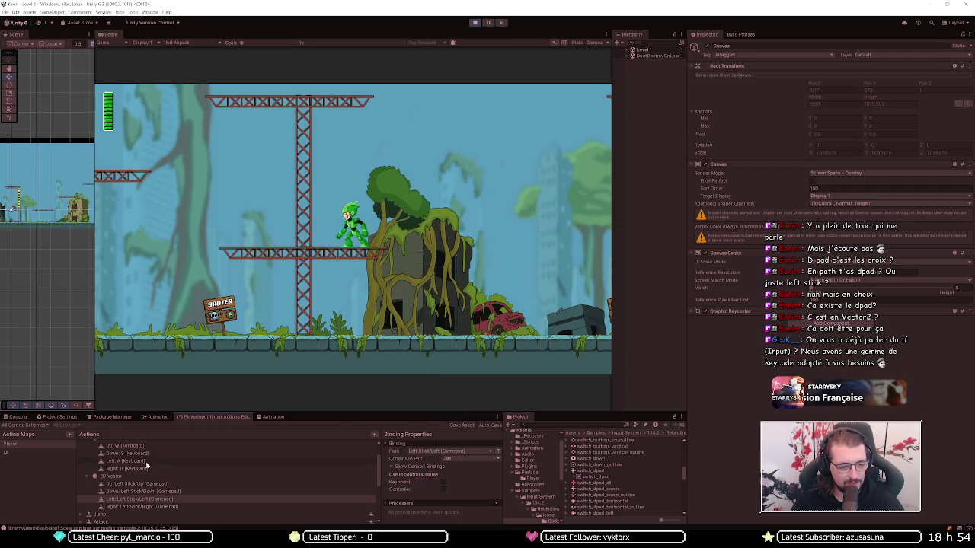
Step: Delete the old D-Pad [Gamepad] binding from Move
{"action": "scroll", "coordinate": [141, 462], "scroll_direction": "up", "scroll_amount": 1}
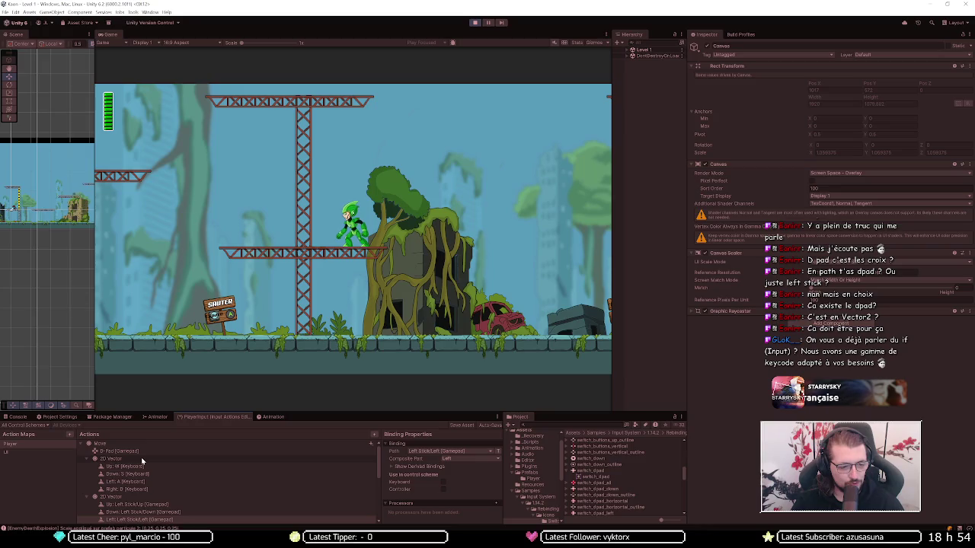
{"action": "left_click", "coordinate": [145, 452]}
{"action": "key", "text": "Delete"}
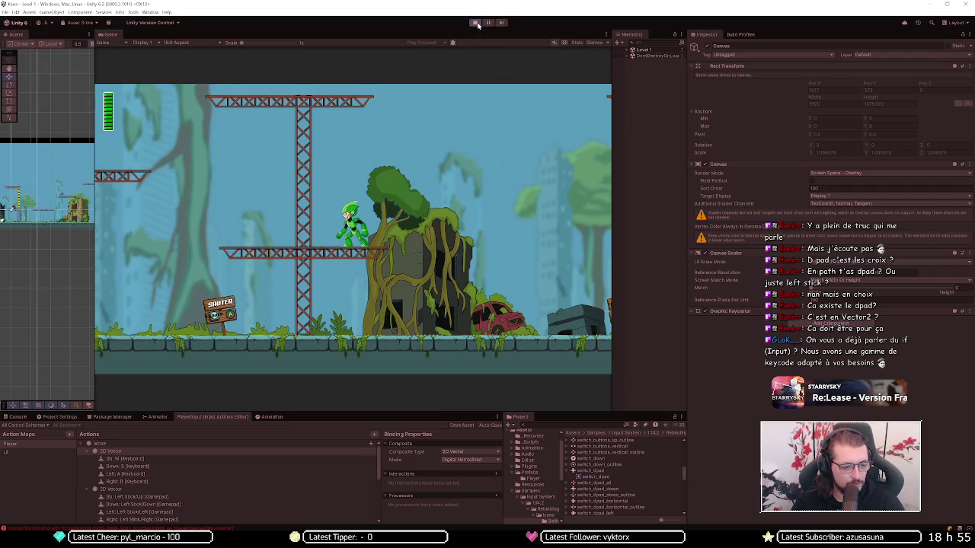
Step: Restart Play mode and start a new game, skipping the intro cutscene
{"action": "left_click", "coordinate": [477, 23]}
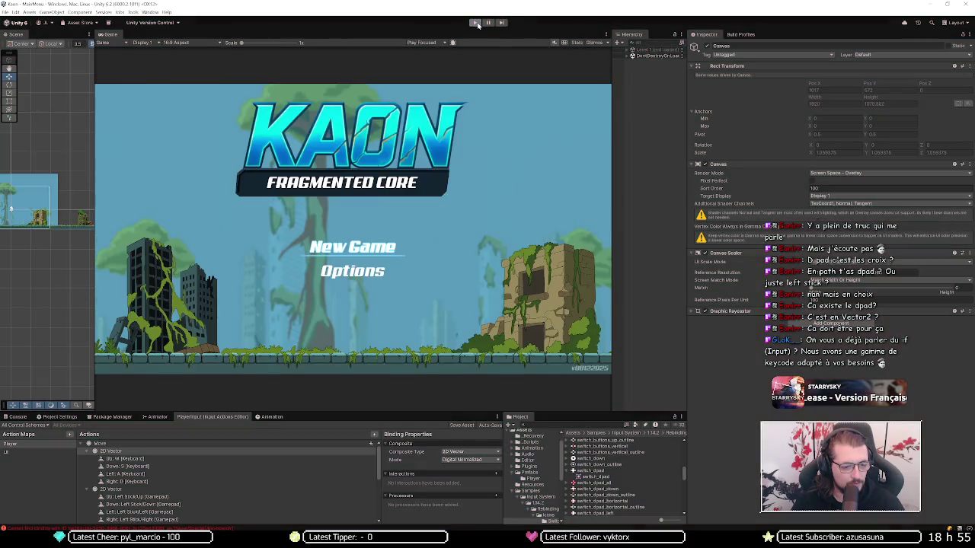
{"action": "left_click", "coordinate": [477, 24]}
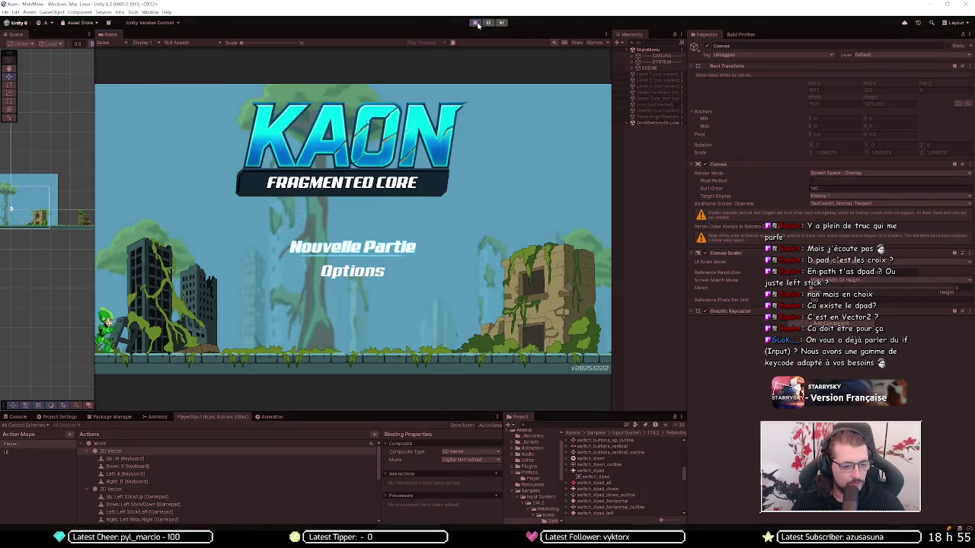
{"action": "key", "text": "Return"}
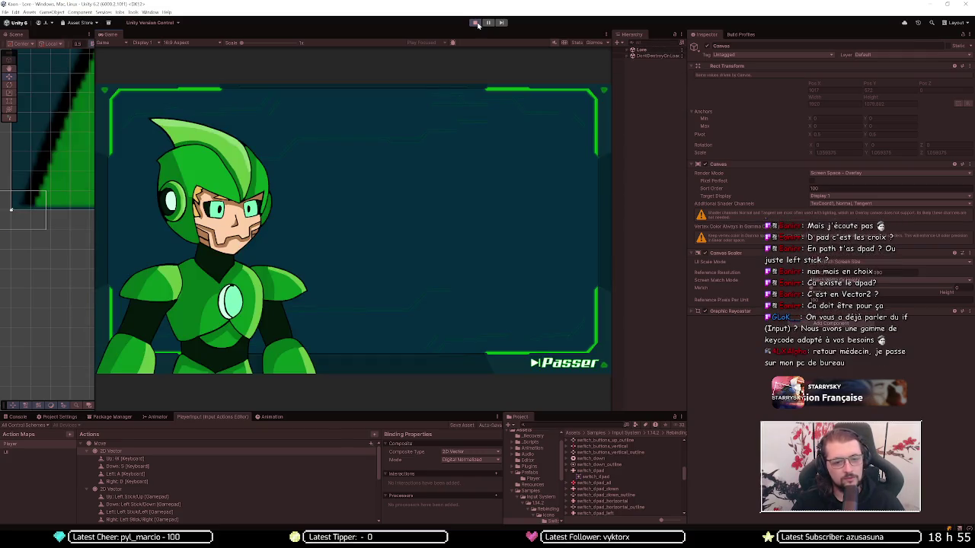
{"action": "key", "text": "Return"}
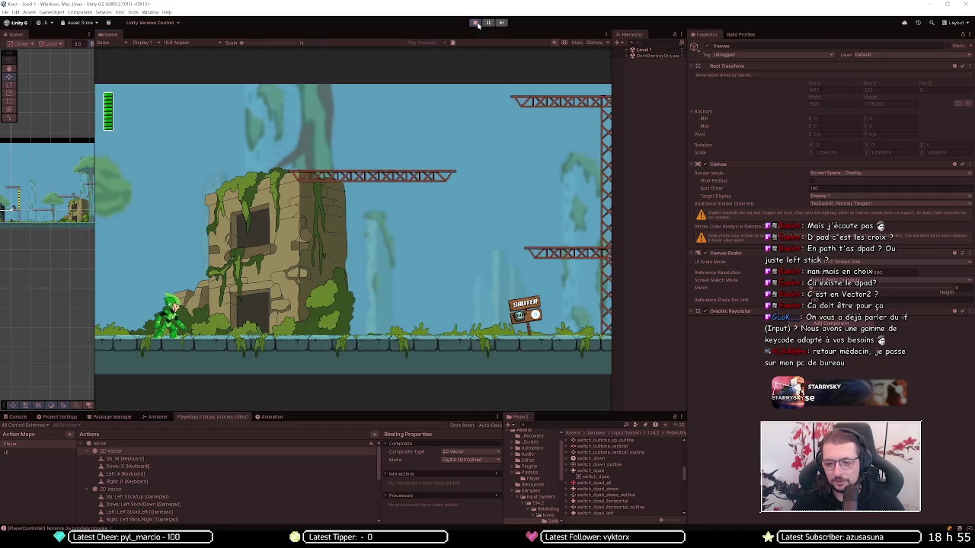
Step: Run the character left and right and jump across Level 1, then stop Play mode
{"action": "key", "text": "d"}
{"action": "key", "text": "space"}
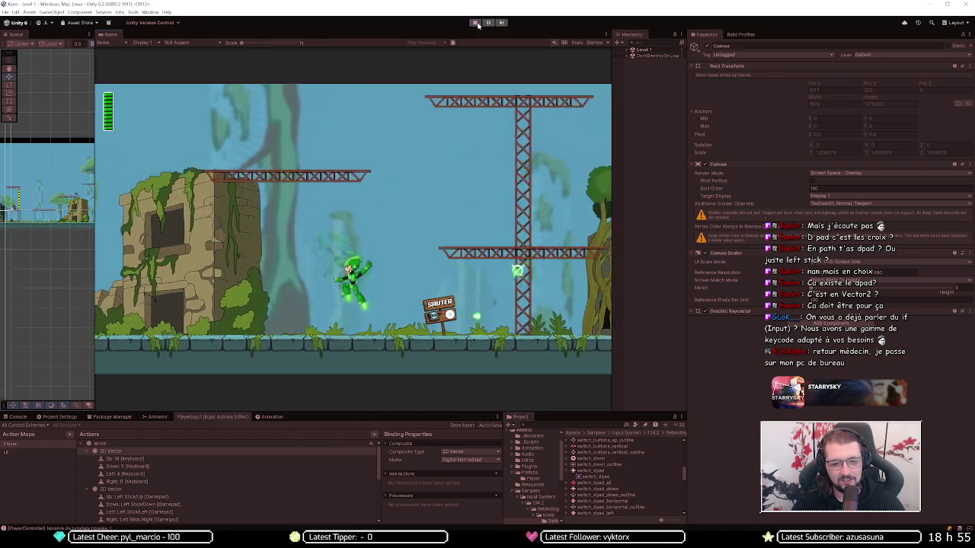
{"action": "key", "text": "a"}
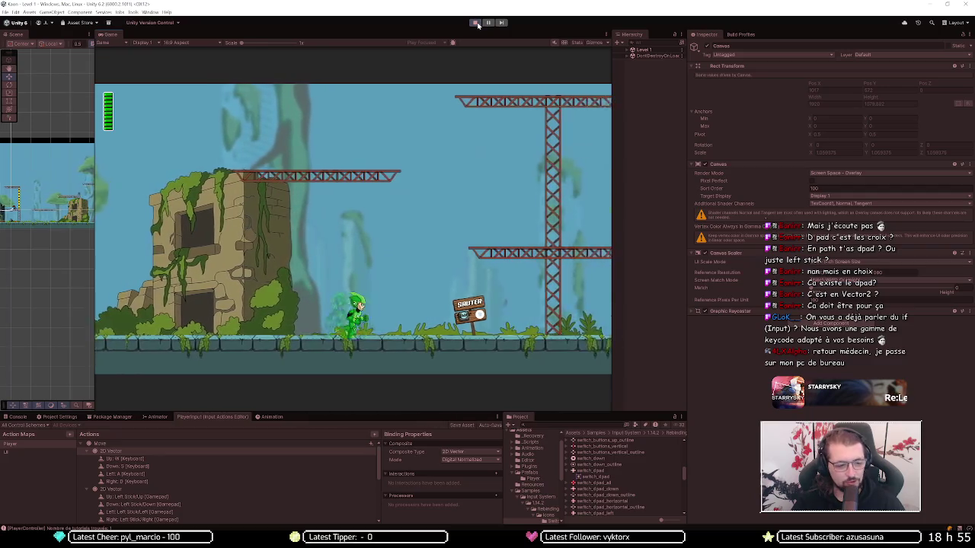
{"action": "key", "text": "a"}
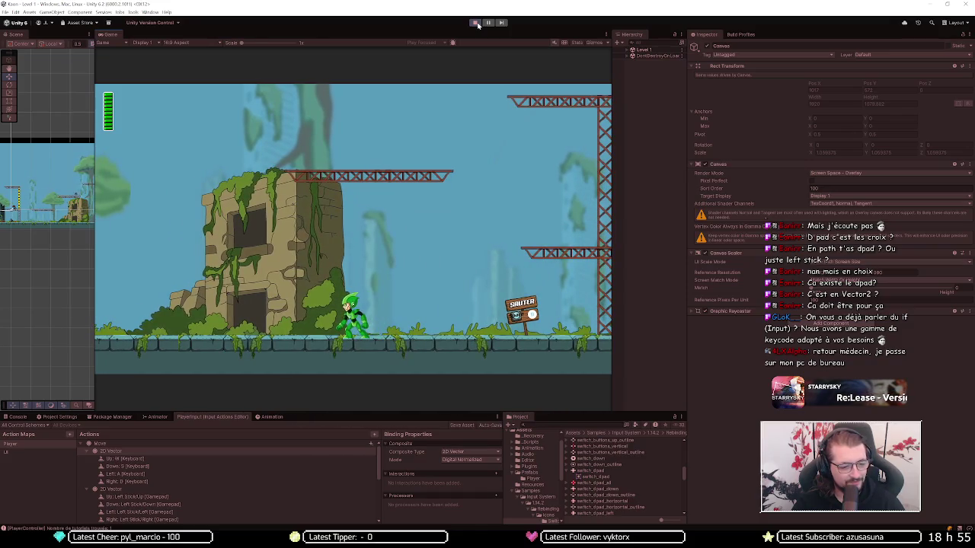
{"action": "key", "text": "d"}
{"action": "key", "text": "space"}
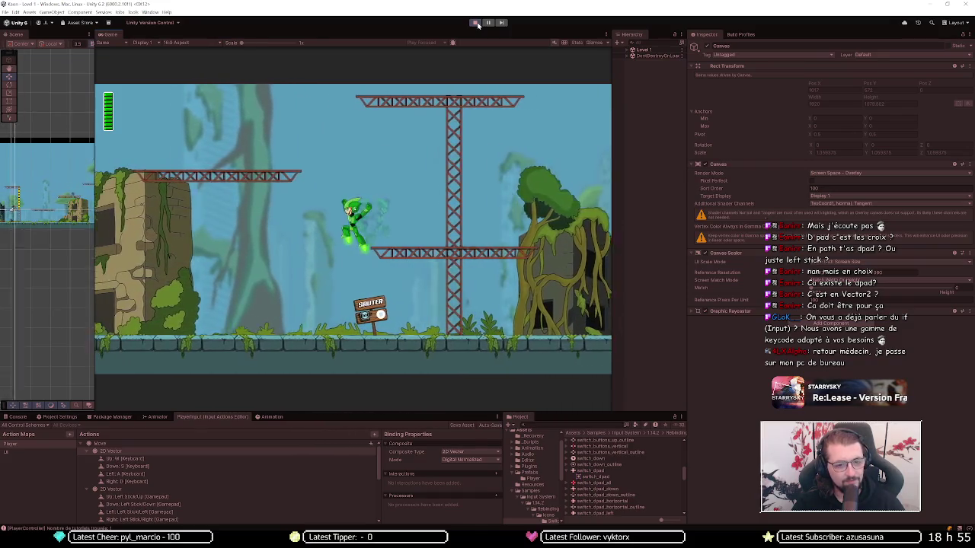
{"action": "key", "text": "a"}
{"action": "left_click", "coordinate": [478, 24]}
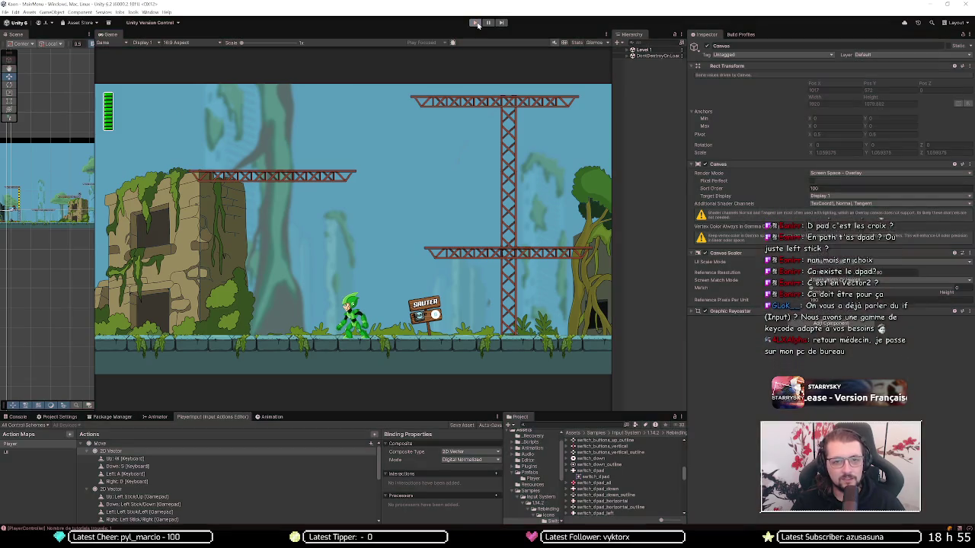
Step: Start the game, go to Options and begin rebinding Déplacer, then restart Play mode
{"action": "left_click", "coordinate": [477, 24]}
{"action": "key", "text": "s"}
{"action": "key", "text": "Return"}
{"action": "key", "text": "s"}
{"action": "key", "text": "s"}
{"action": "key", "text": "s"}
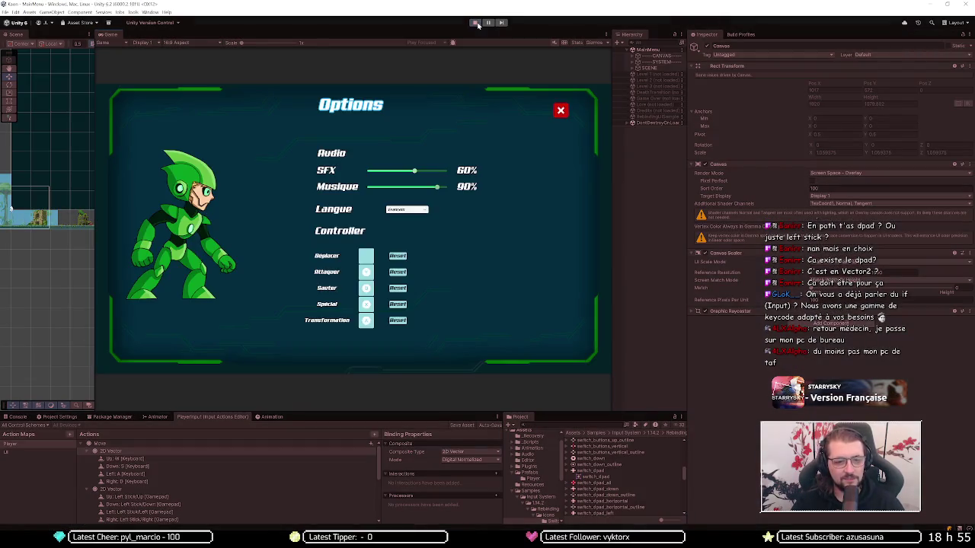
{"action": "key", "text": "w"}
{"action": "key", "text": "a"}
{"action": "key", "text": "Return"}
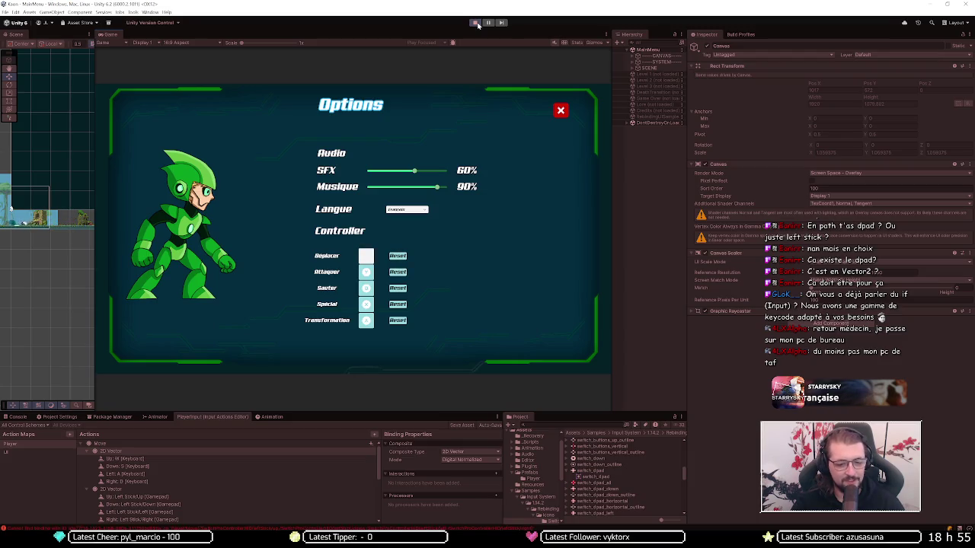
{"action": "left_click", "coordinate": [476, 23]}
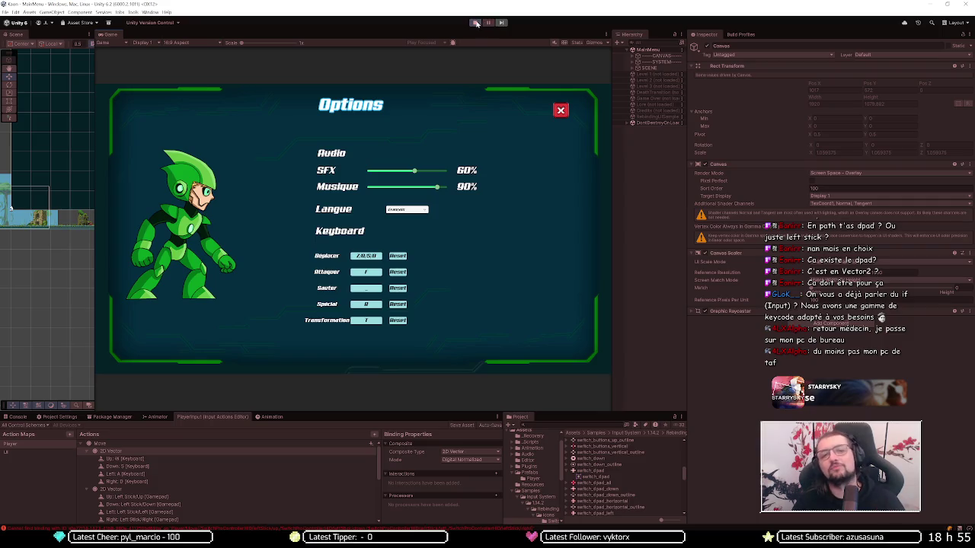
{"action": "left_click", "coordinate": [476, 23]}
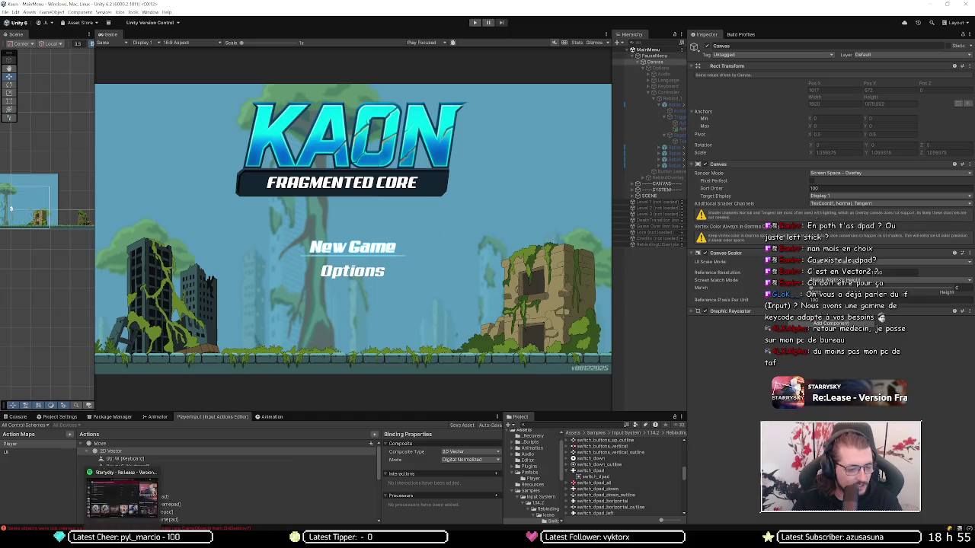
Step: Open the repository's pending changes and view the PlayerInput.inputactions diff
{"action": "left_click", "coordinate": [149, 533]}
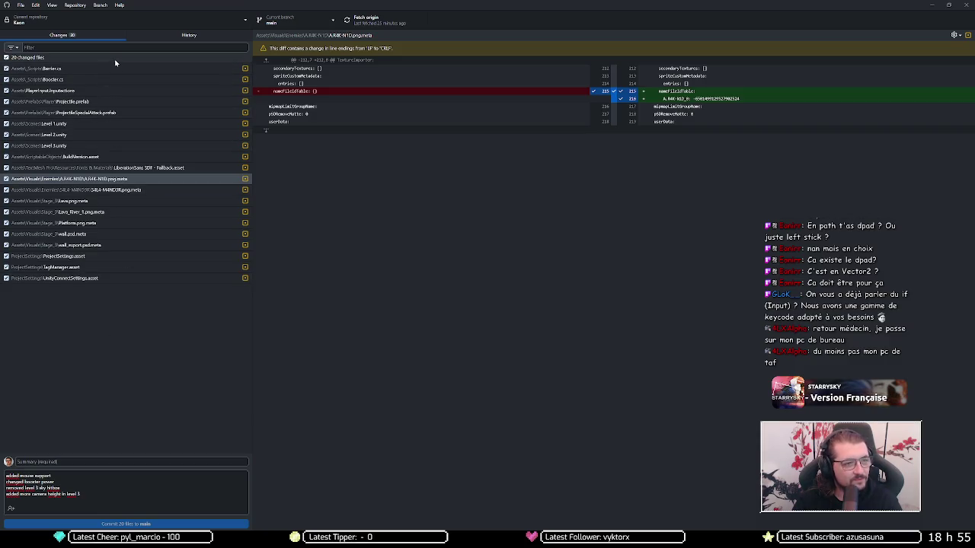
{"action": "left_click", "coordinate": [130, 90]}
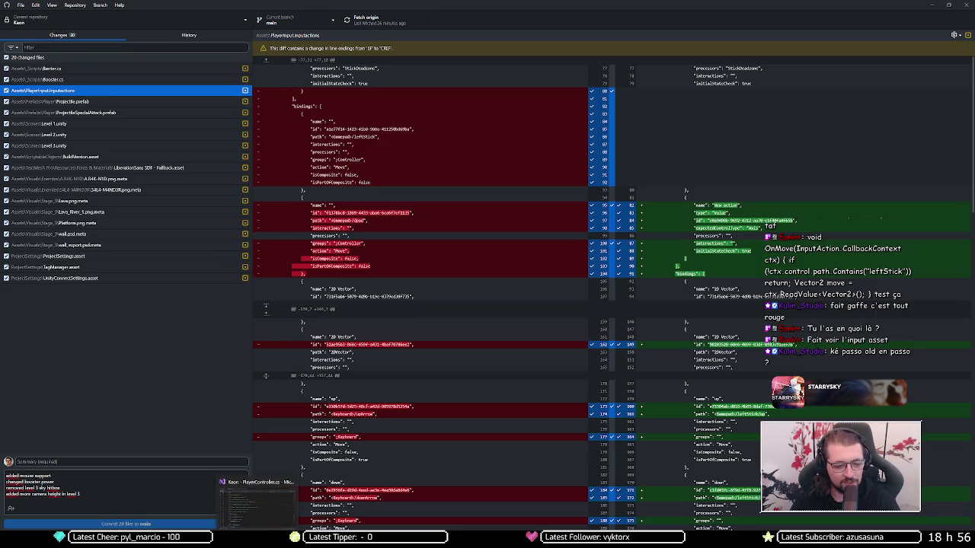
Step: Return to the Unity editor from the taskbar
{"action": "left_click", "coordinate": [251, 542]}
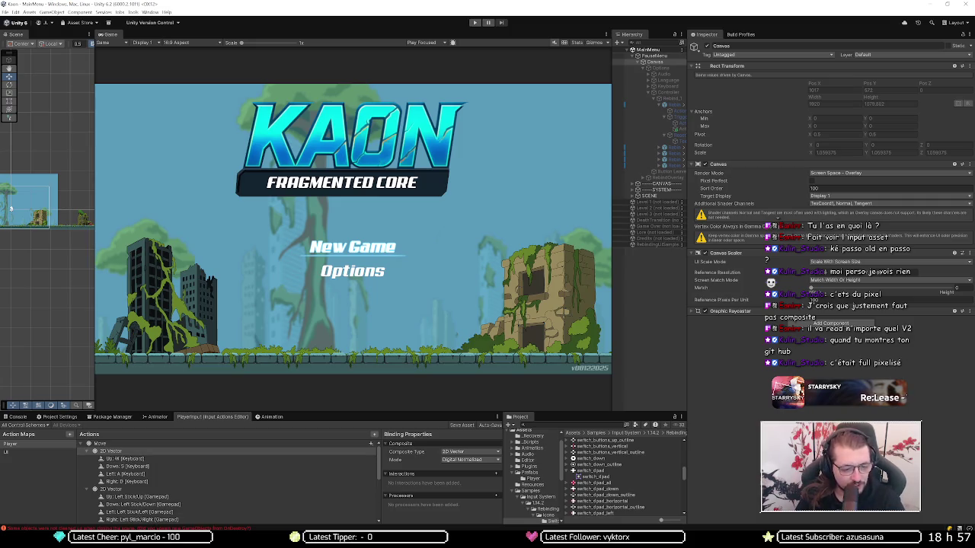
Step: Review the PlayerInput.inputactions diff again, then inspect the Move action's properties in Unity
{"action": "mouse_move", "coordinate": [143, 540]}
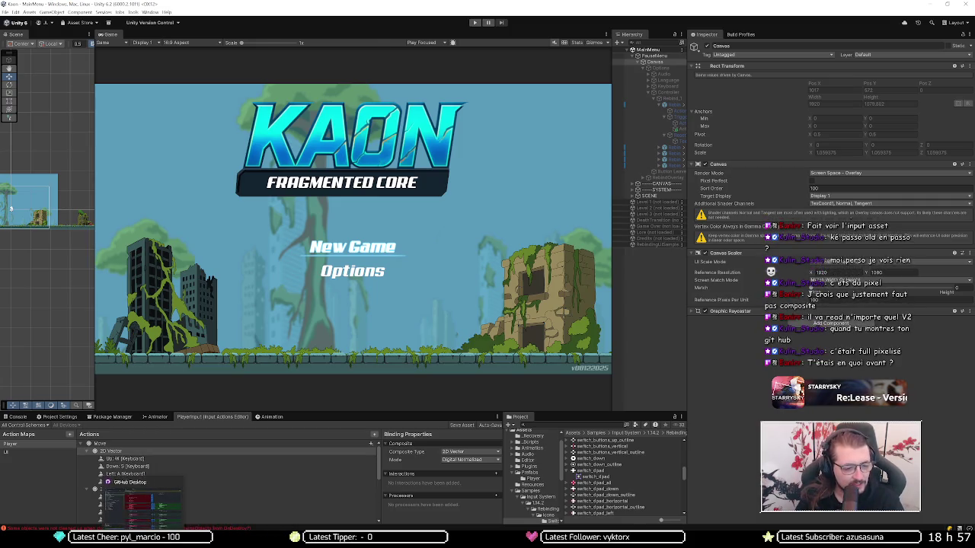
{"action": "left_click", "coordinate": [143, 503]}
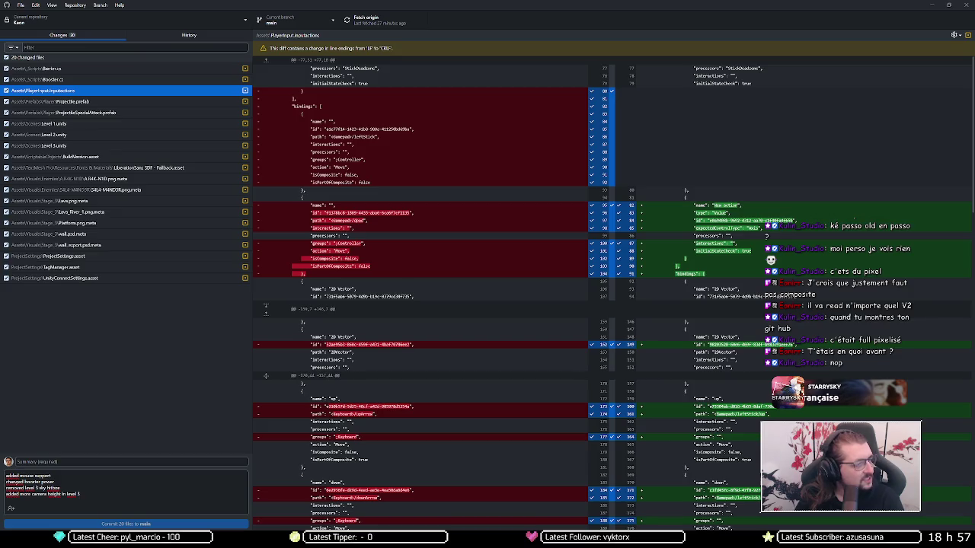
{"action": "left_click", "coordinate": [930, 4]}
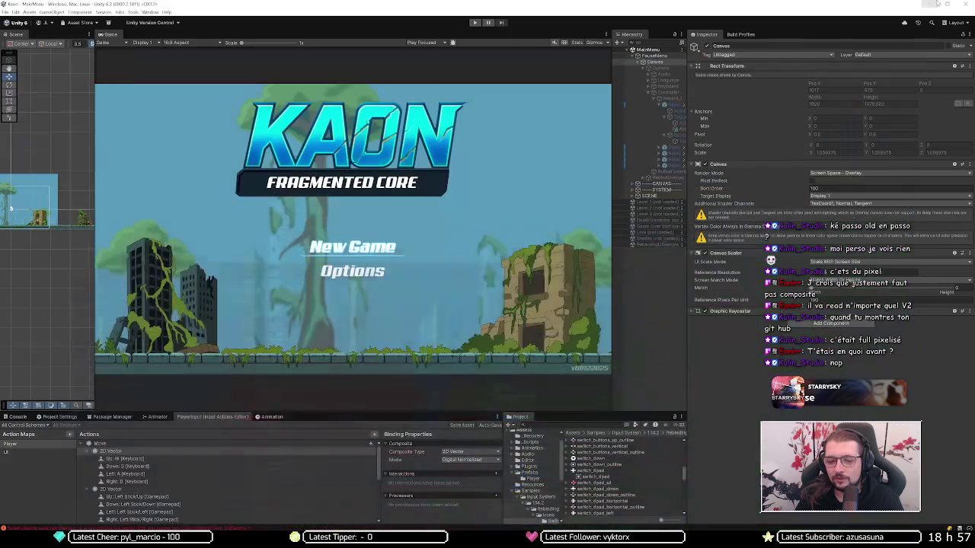
{"action": "left_click", "coordinate": [135, 444]}
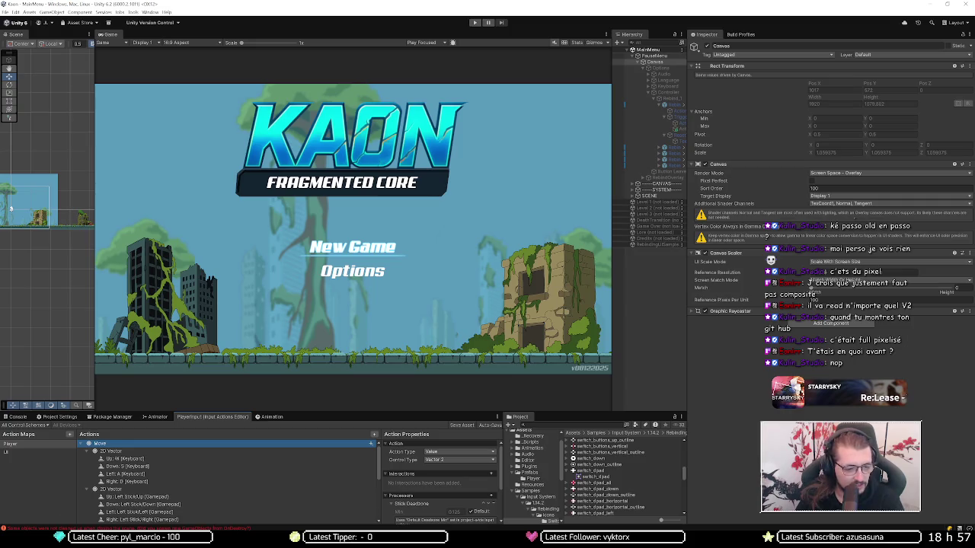
Step: Discard the changes to PlayerInput.inputactions in GitHub Desktop and minimize it
{"action": "key", "text": "alt+Tab"}
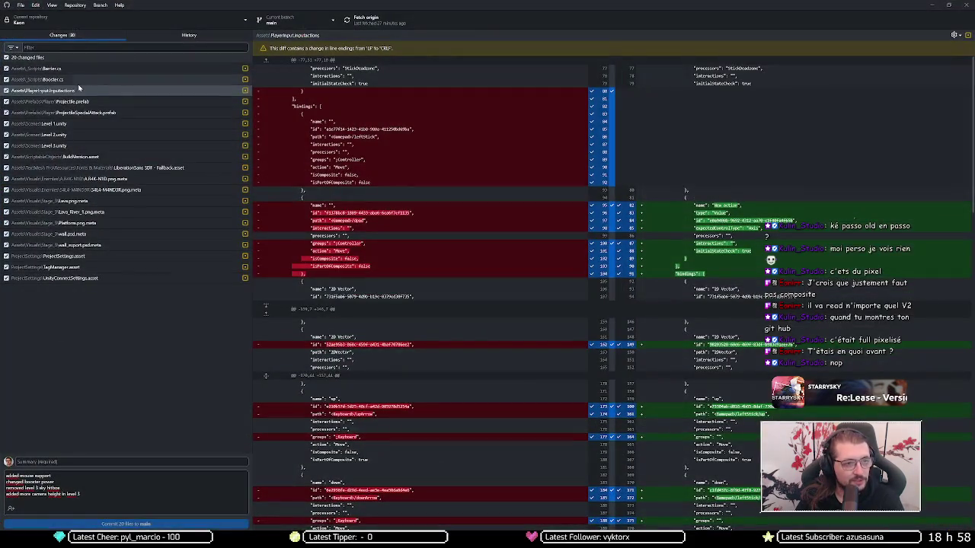
{"action": "right_click", "coordinate": [69, 91]}
{"action": "left_click", "coordinate": [85, 104]}
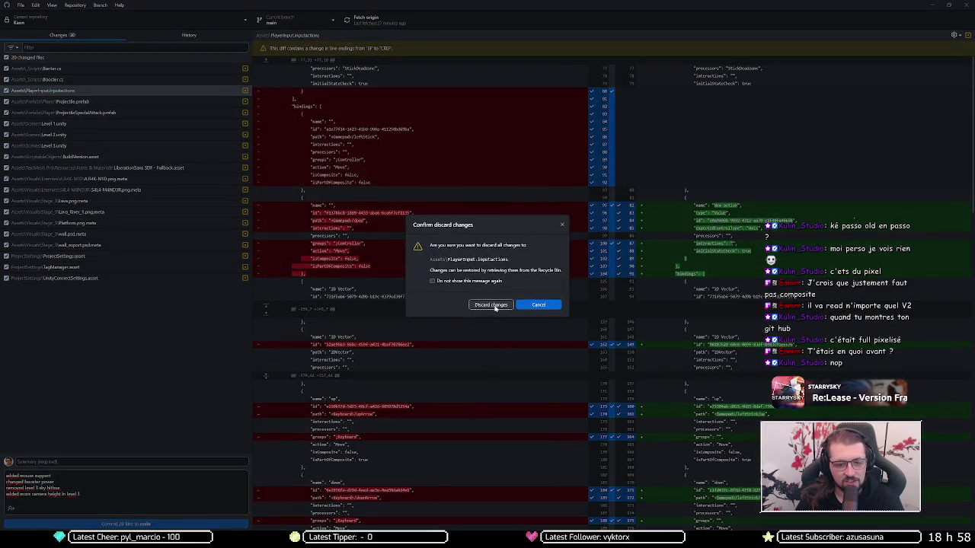
{"action": "left_click", "coordinate": [472, 307]}
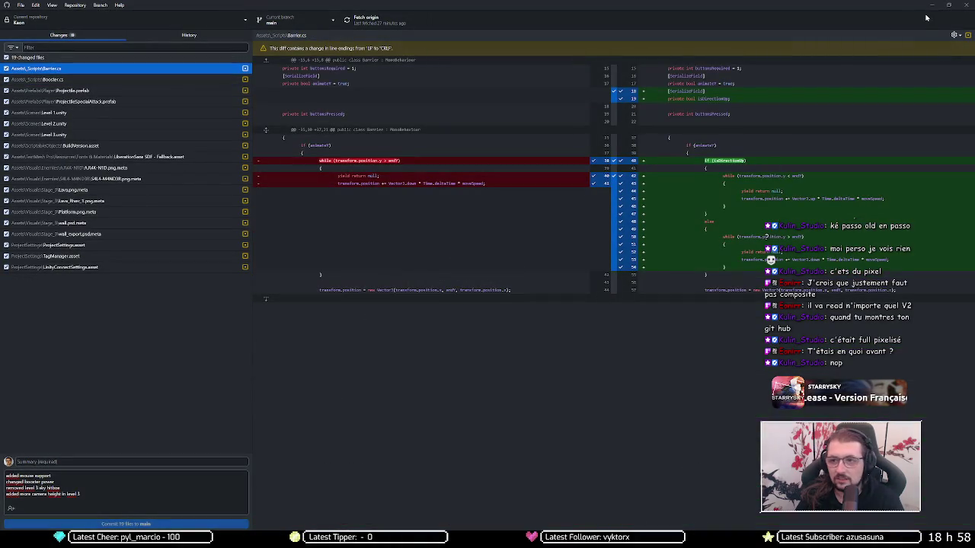
{"action": "left_click", "coordinate": [930, 5]}
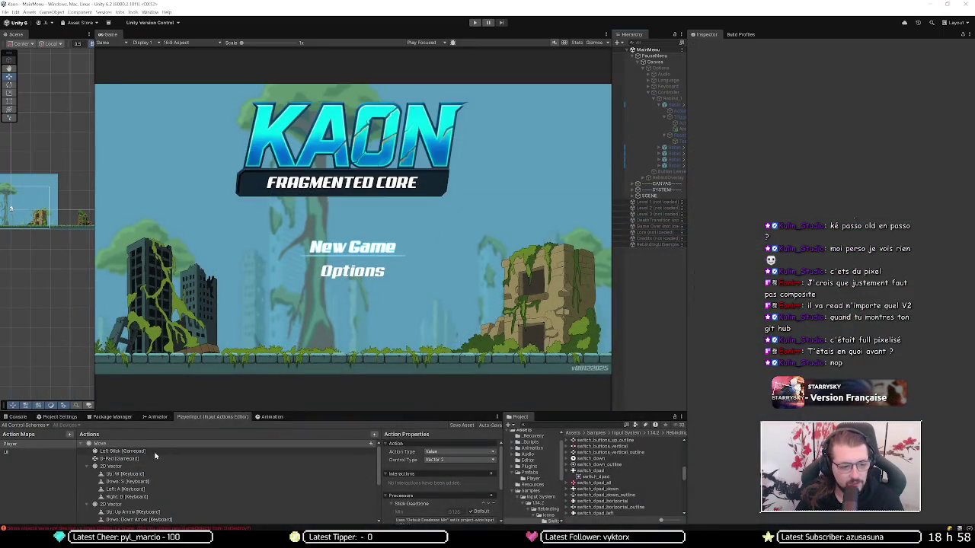
Step: Inspect Move's bindings and delete the arrow-key 2D Vector composite
{"action": "left_click", "coordinate": [127, 454]}
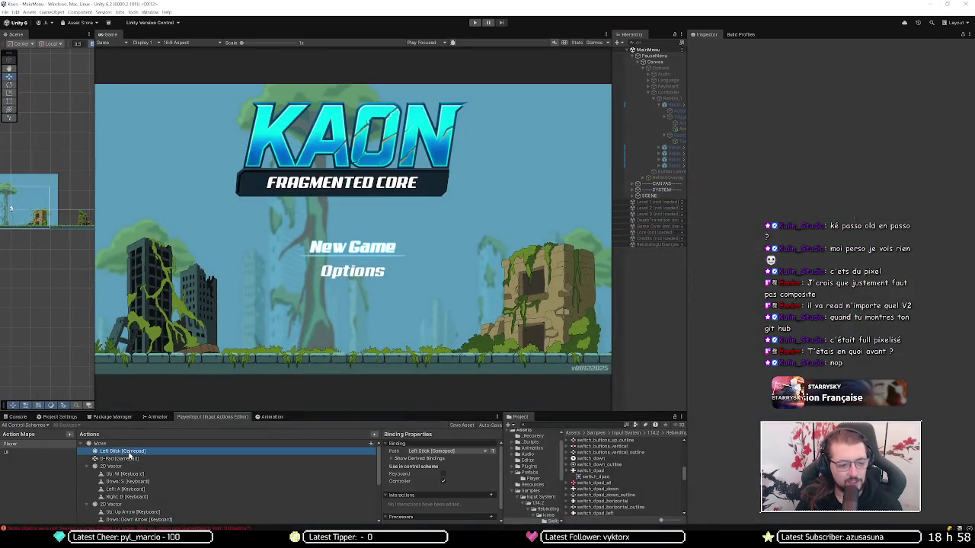
{"action": "left_click", "coordinate": [130, 460]}
{"action": "left_click", "coordinate": [131, 466]}
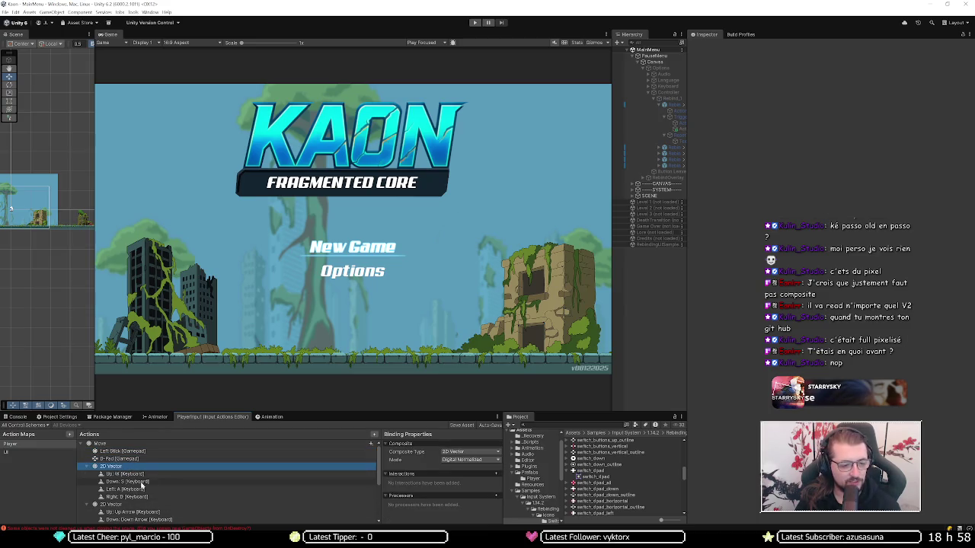
{"action": "scroll", "coordinate": [141, 488], "scroll_direction": "down", "scroll_amount": 3}
{"action": "left_click", "coordinate": [134, 465]}
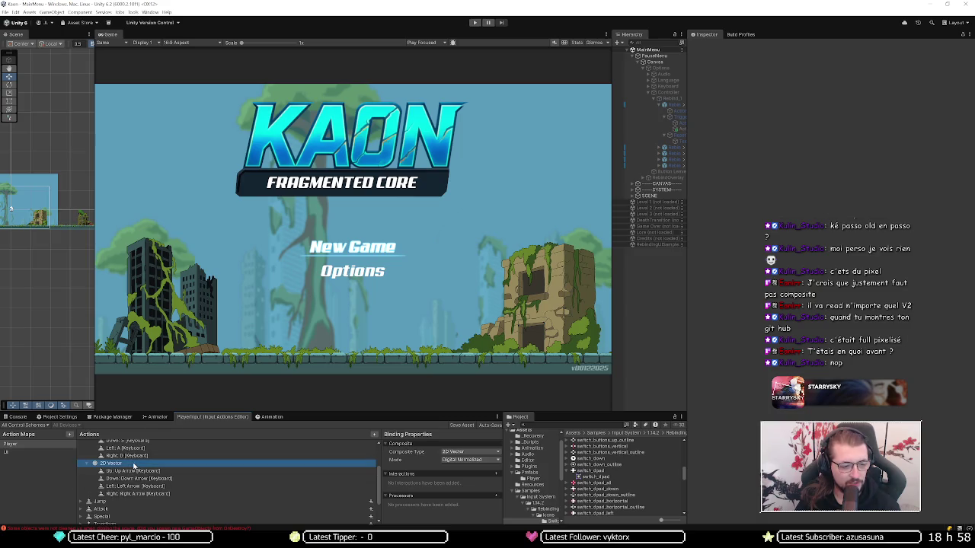
{"action": "key", "text": "Delete"}
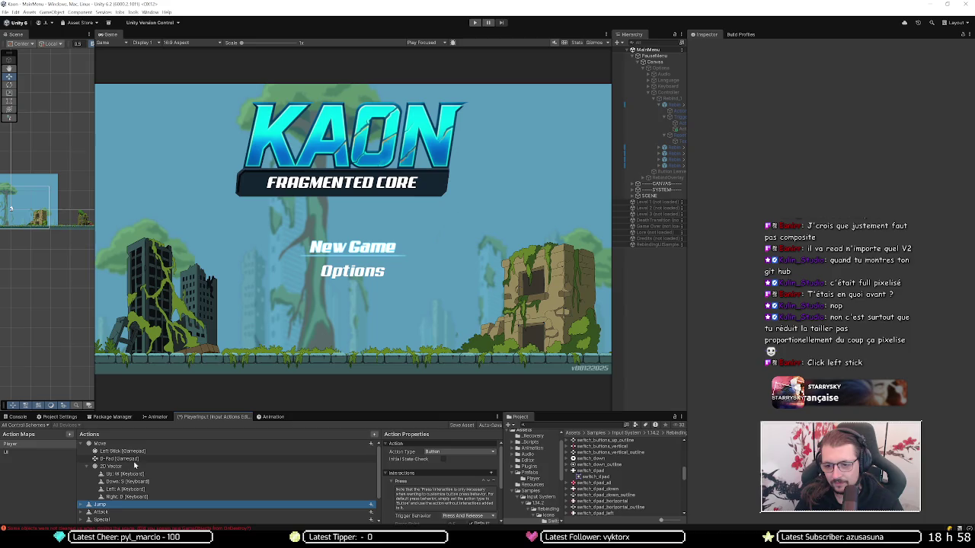
Step: Enlarge the input actions panel, review the Left Stick and D-Pad bindings, then open the KAON Miro board
{"action": "left_click", "coordinate": [144, 452]}
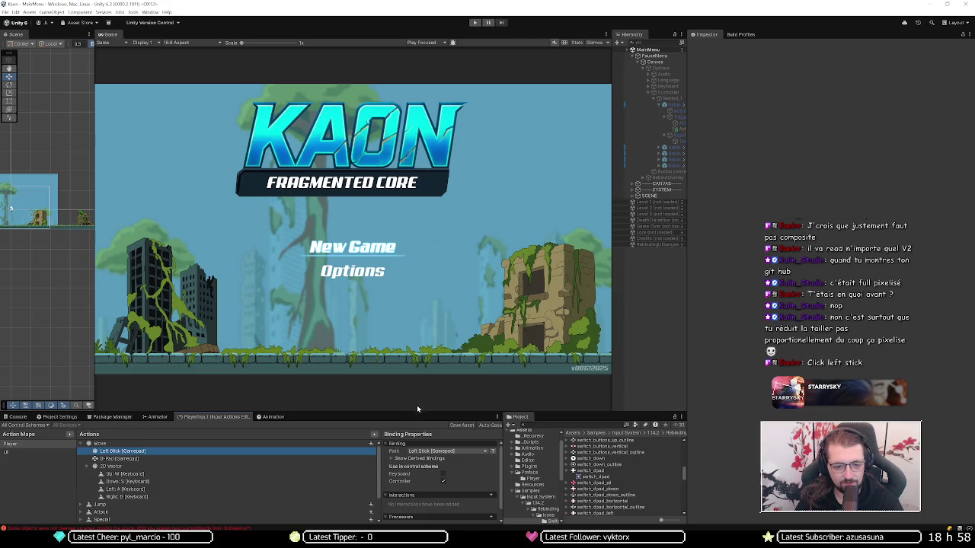
{"action": "left_click_drag", "start_coordinate": [420, 411], "coordinate": [419, 283]}
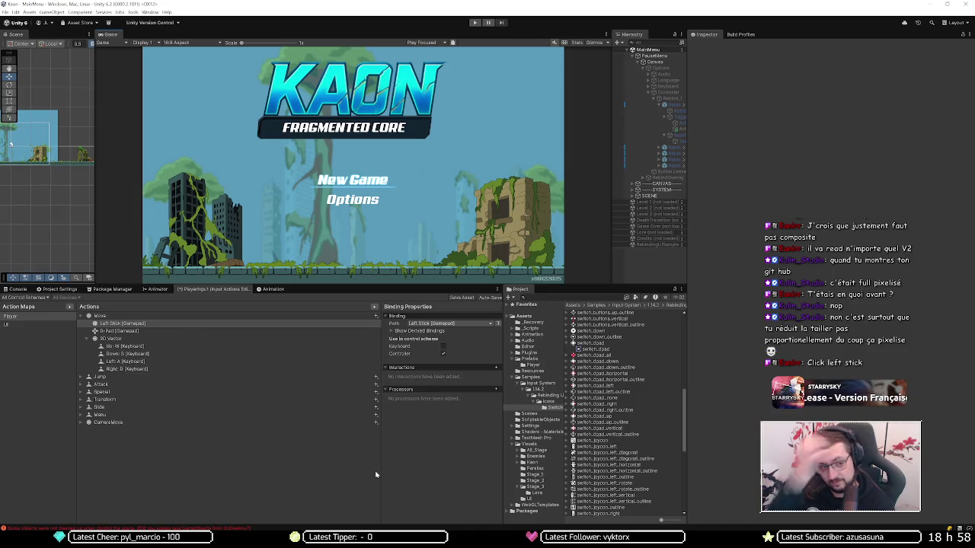
{"action": "left_click", "coordinate": [274, 332]}
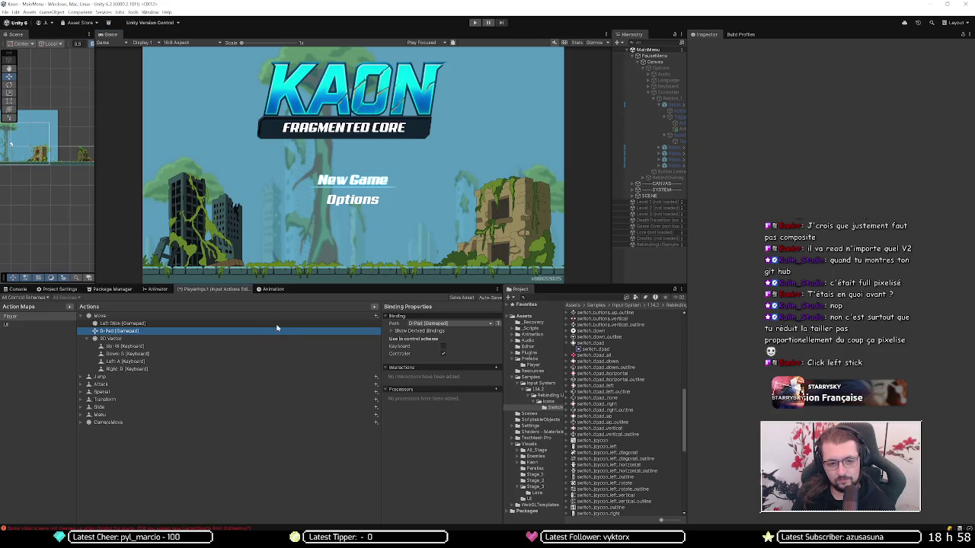
{"action": "left_click", "coordinate": [276, 323]}
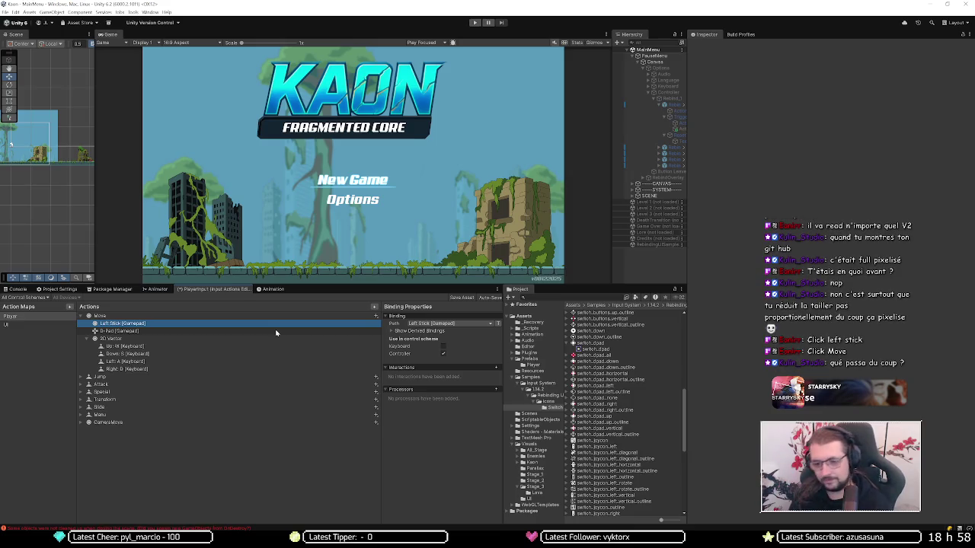
{"action": "left_click", "coordinate": [278, 318]}
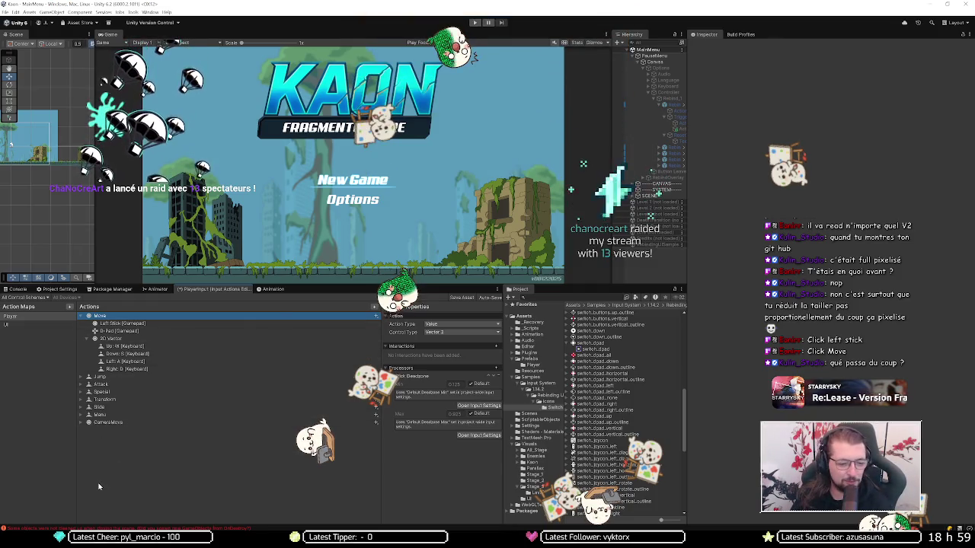
{"action": "mouse_move", "coordinate": [76, 538]}
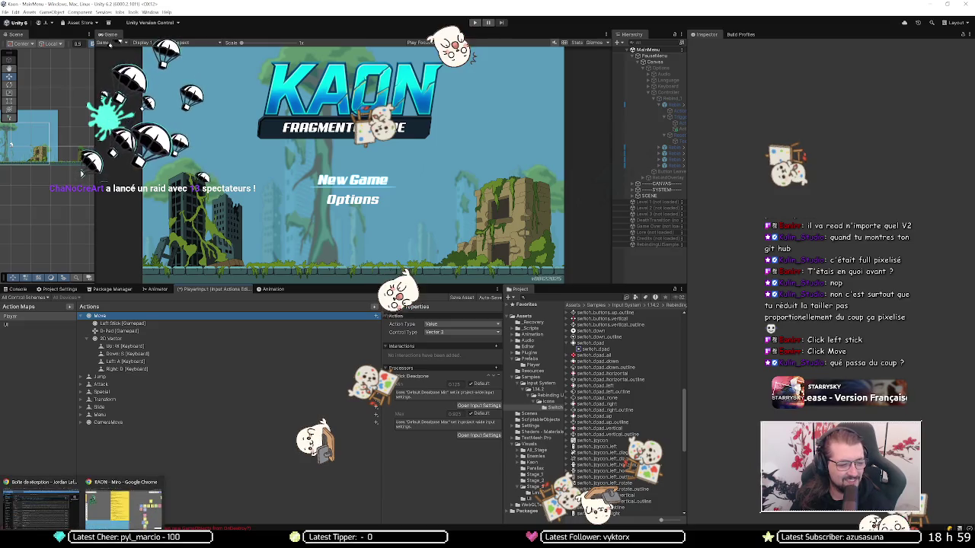
{"action": "left_click", "coordinate": [121, 507]}
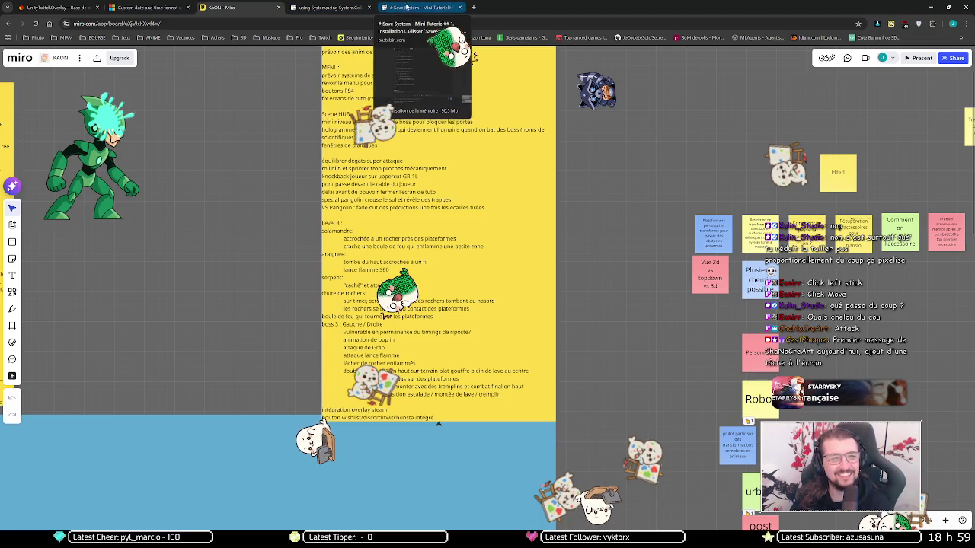
Step: Browse Firestore to LoyaltyCards › daily › users and open a viewer's loyalty-card document
{"action": "left_click", "coordinate": [57, 7]}
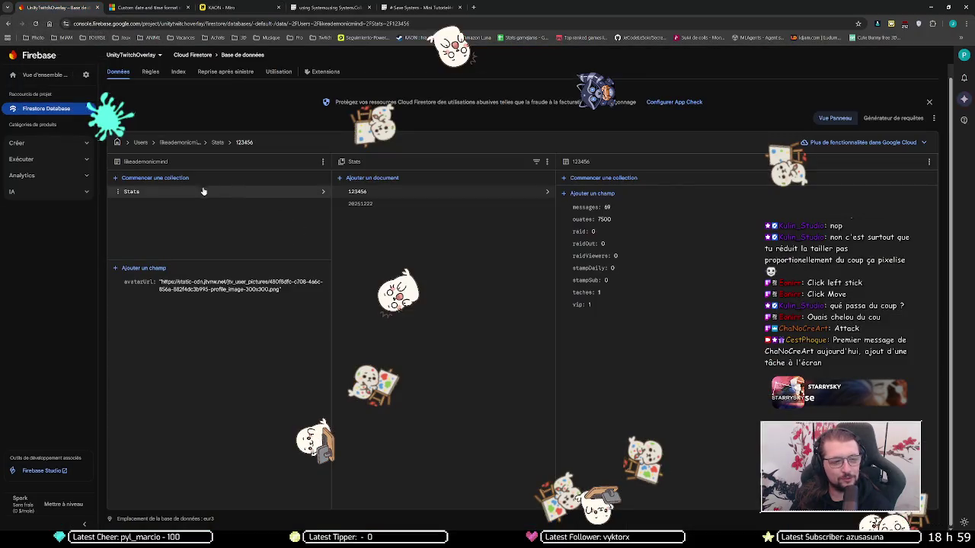
{"action": "left_click", "coordinate": [143, 146]}
{"action": "left_click", "coordinate": [206, 227]}
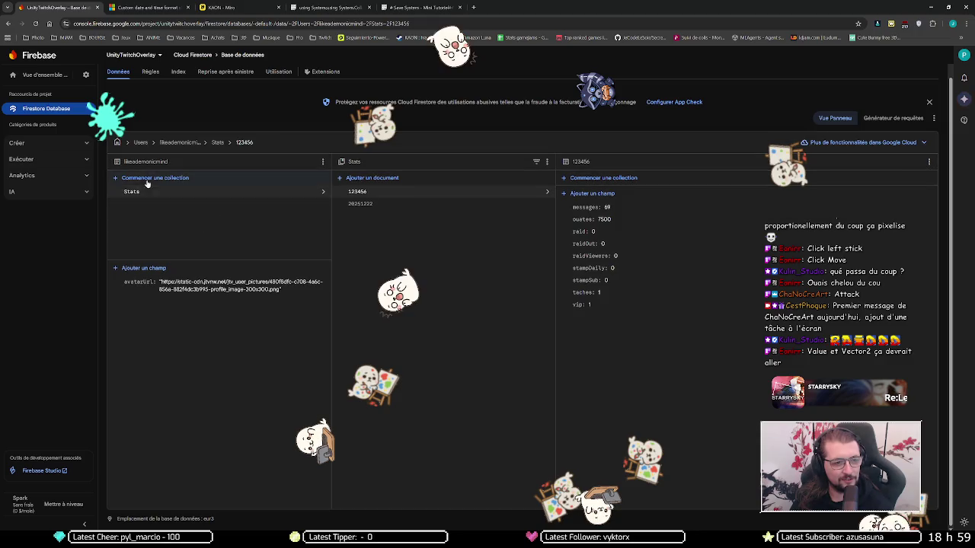
{"action": "left_click", "coordinate": [117, 143]}
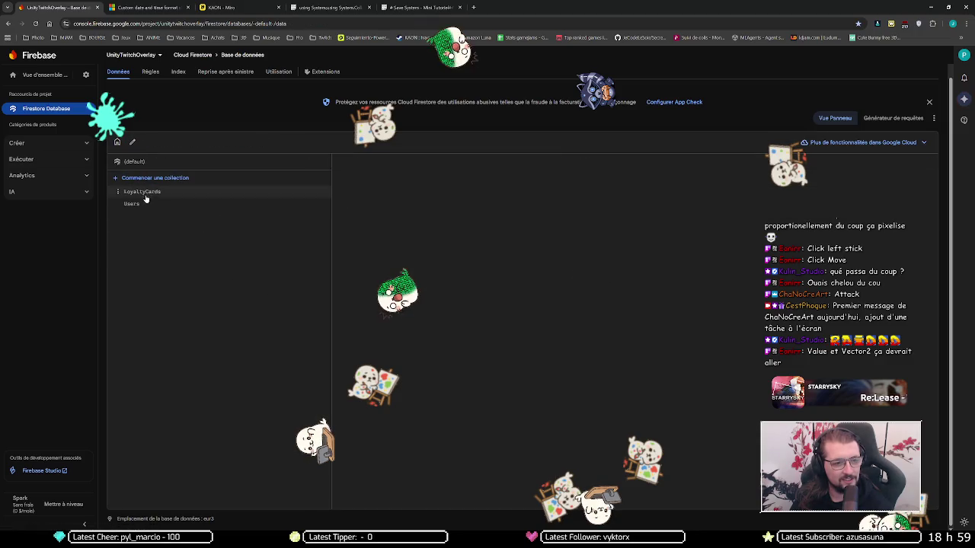
{"action": "left_click", "coordinate": [141, 191]}
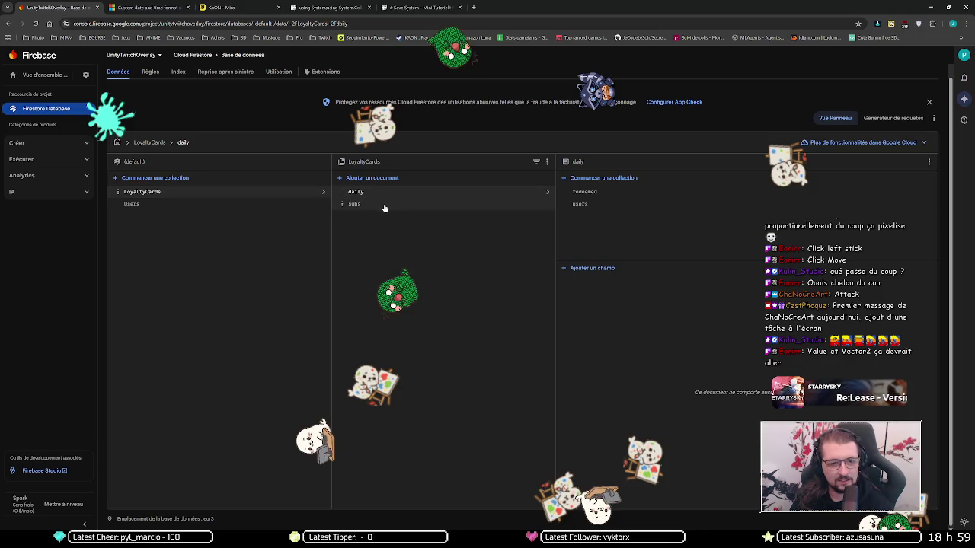
{"action": "left_click", "coordinate": [601, 204]}
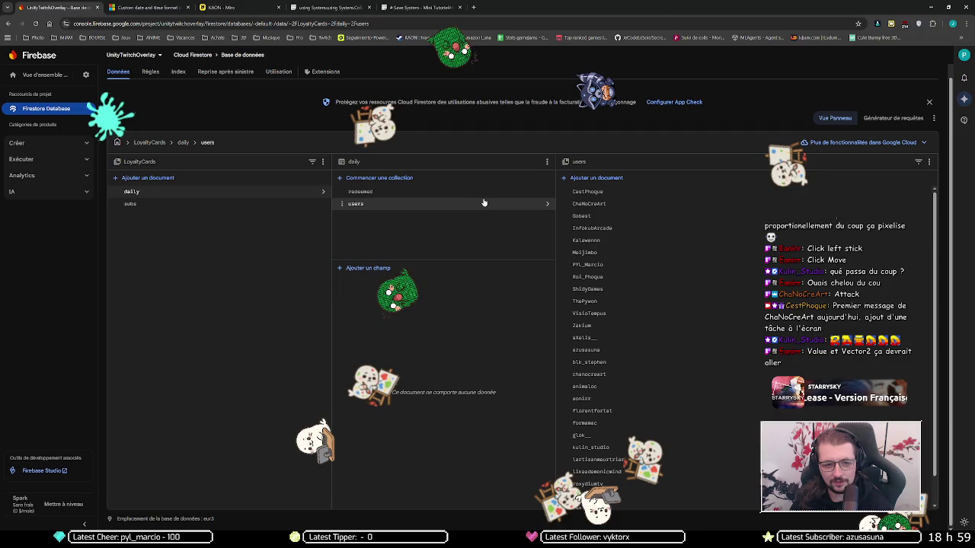
{"action": "left_click", "coordinate": [600, 204]}
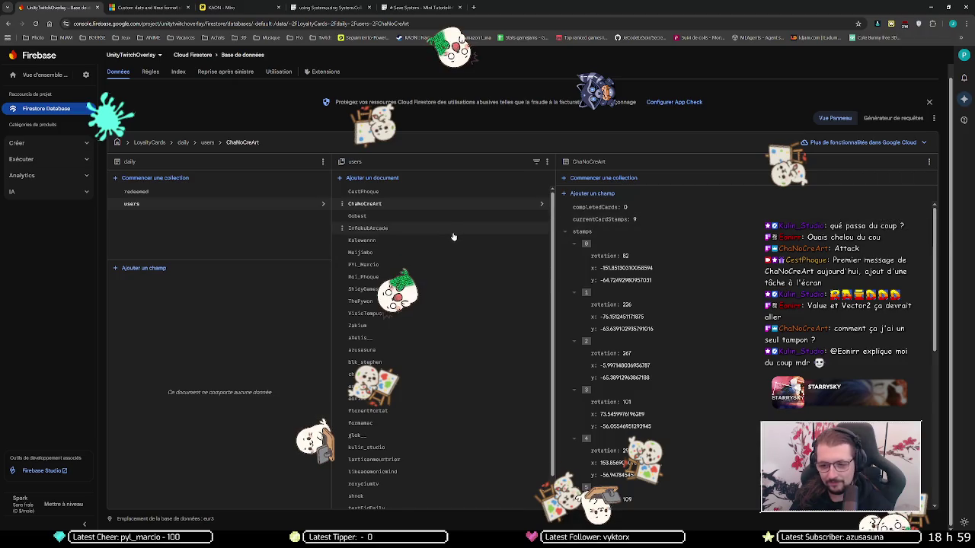
{"action": "scroll", "coordinate": [450, 233], "scroll_direction": "down", "scroll_amount": 1}
Step: Open the viewer's lowercase duplicate document and set completedCards to 1
{"action": "left_click", "coordinate": [411, 345]}
{"action": "left_click", "coordinate": [642, 215]}
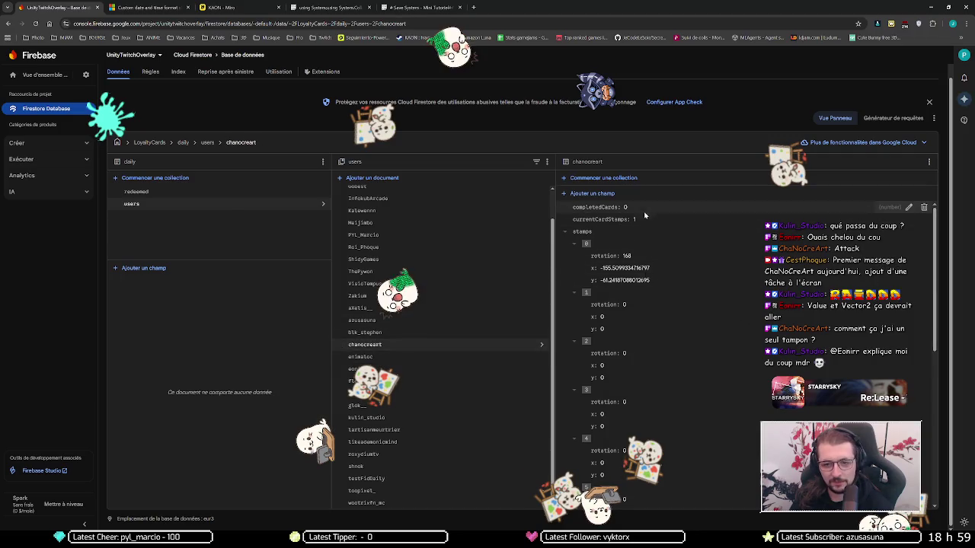
{"action": "left_click", "coordinate": [681, 238]}
{"action": "key", "text": "BackSpace"}
{"action": "type", "text": "1"}
{"action": "key", "text": "Return"}
Step: Set currentCardStamps to 0 in the same document
{"action": "left_click", "coordinate": [906, 219]}
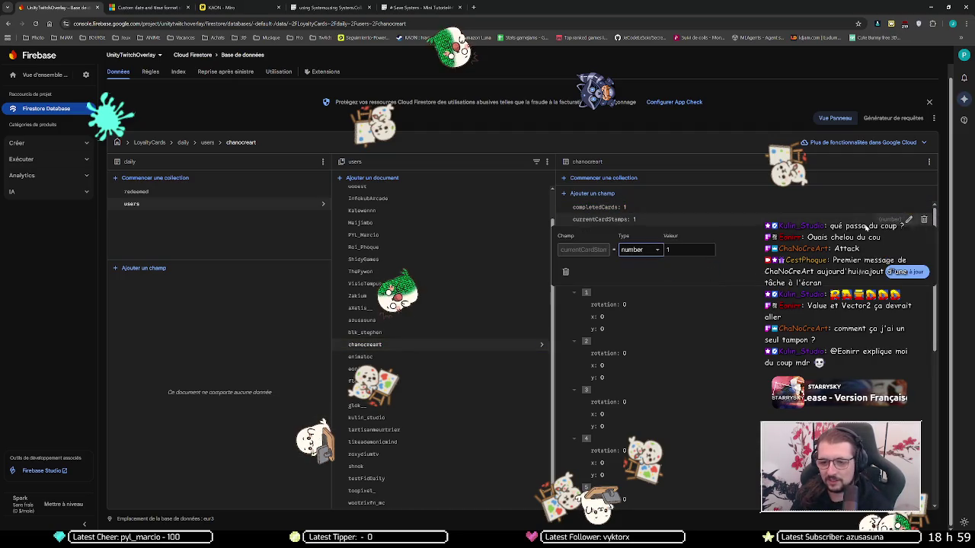
{"action": "left_click", "coordinate": [674, 252]}
{"action": "key", "text": "BackSpace"}
{"action": "type", "text": "0"}
{"action": "key", "text": "Return"}
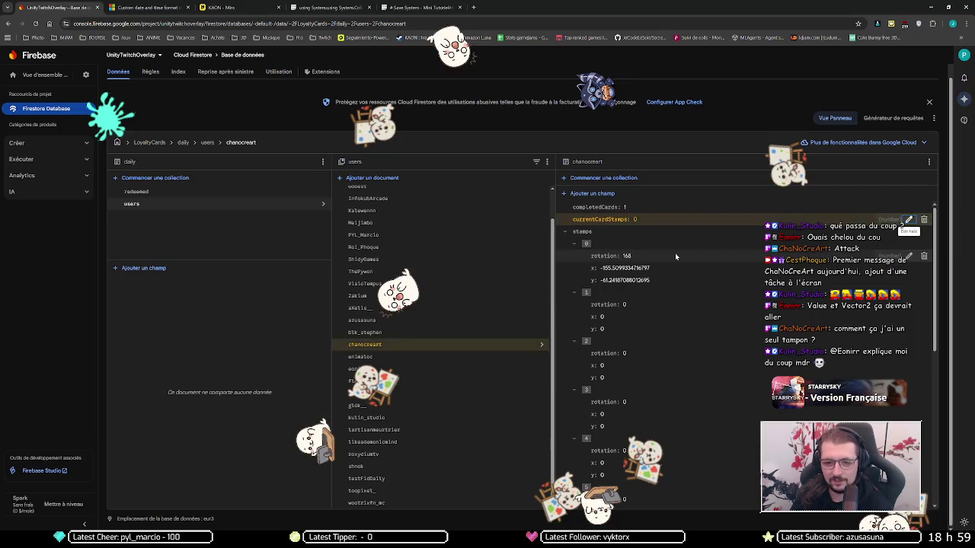
{"action": "scroll", "coordinate": [697, 311], "scroll_direction": "down", "scroll_amount": 4}
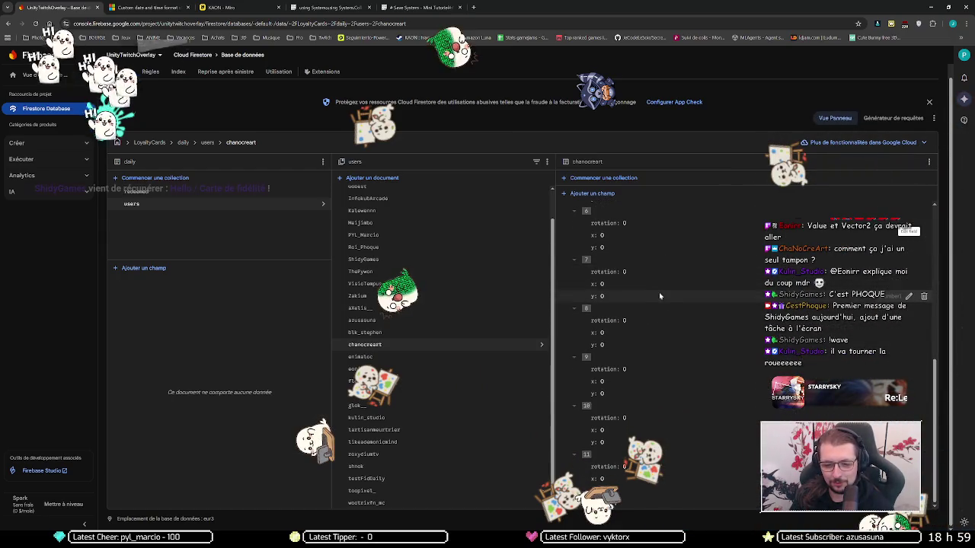
{"action": "scroll", "coordinate": [670, 289], "scroll_direction": "down", "scroll_amount": 3}
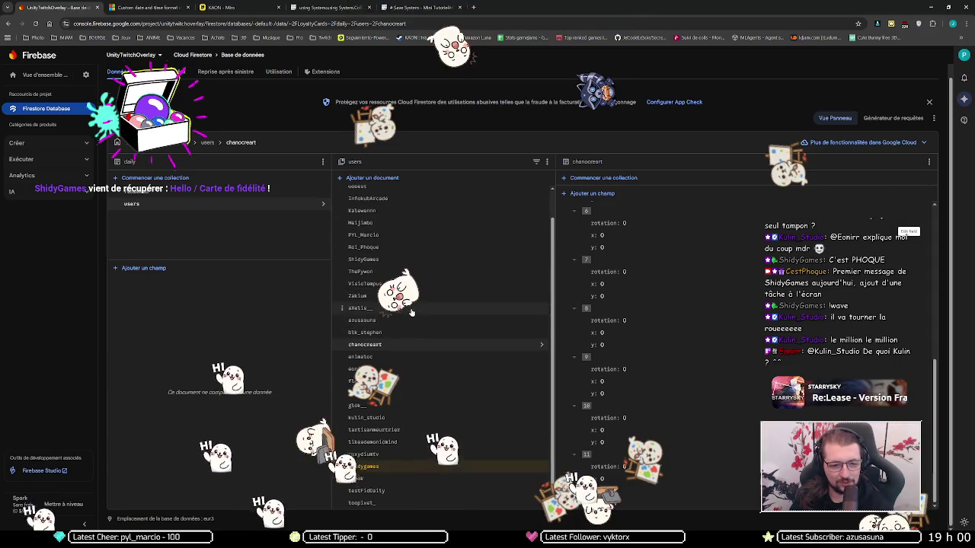
{"action": "scroll", "coordinate": [392, 267], "scroll_direction": "up", "scroll_amount": 2}
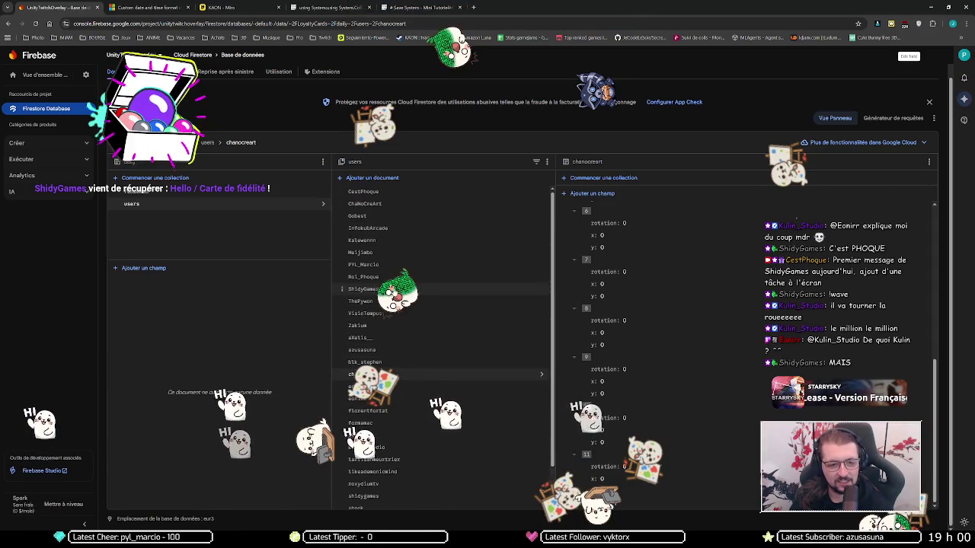
Step: Open another viewer's lowercase document and set currentCardStamps to 6
{"action": "left_click", "coordinate": [364, 289]}
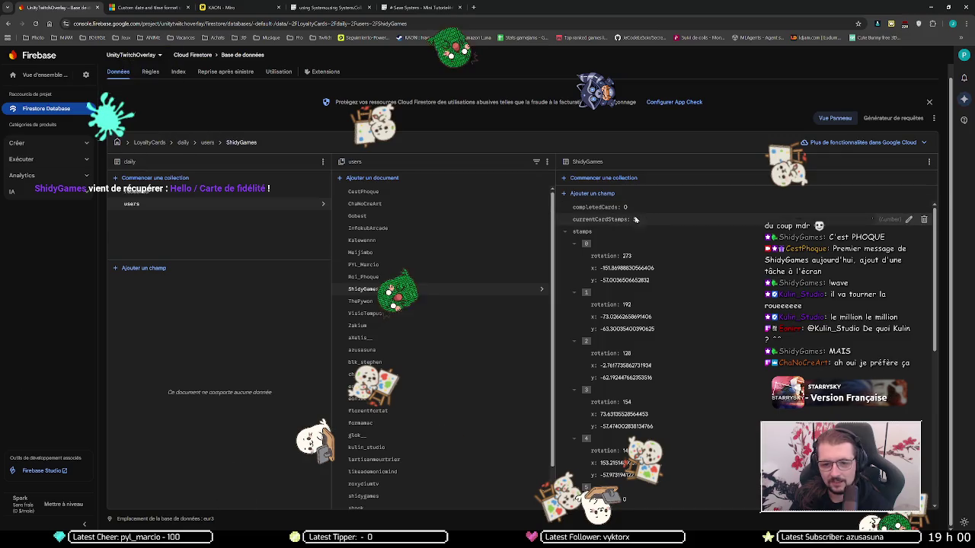
{"action": "scroll", "coordinate": [396, 391], "scroll_direction": "down", "scroll_amount": 1}
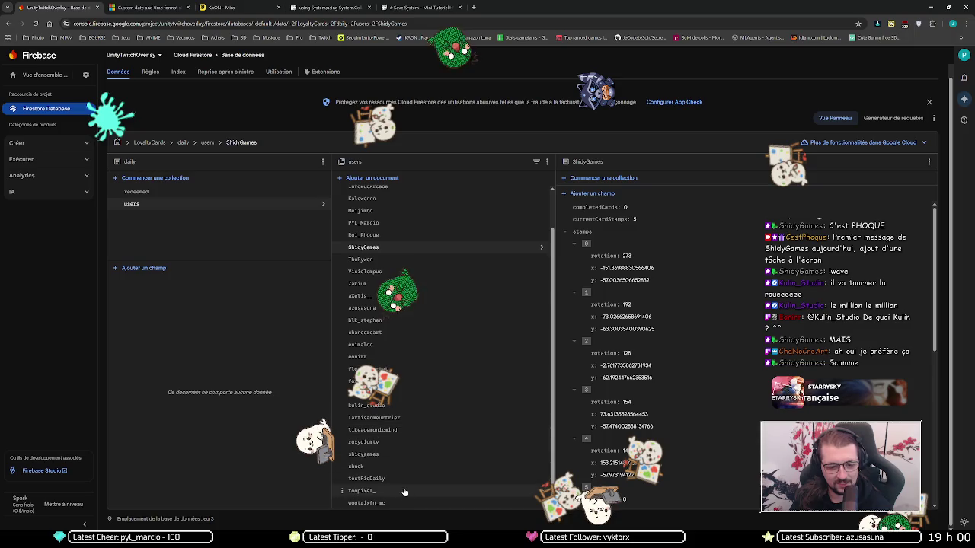
{"action": "left_click", "coordinate": [408, 455]}
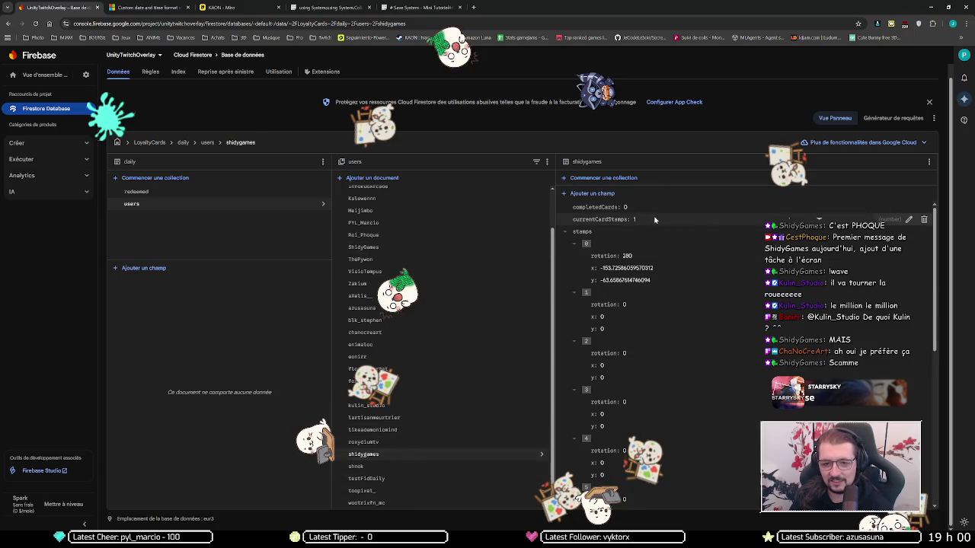
{"action": "left_click", "coordinate": [908, 219]}
{"action": "left_click", "coordinate": [704, 251]}
{"action": "key", "text": "BackSpace"}
{"action": "type", "text": "6"}
{"action": "key", "text": "Return"}
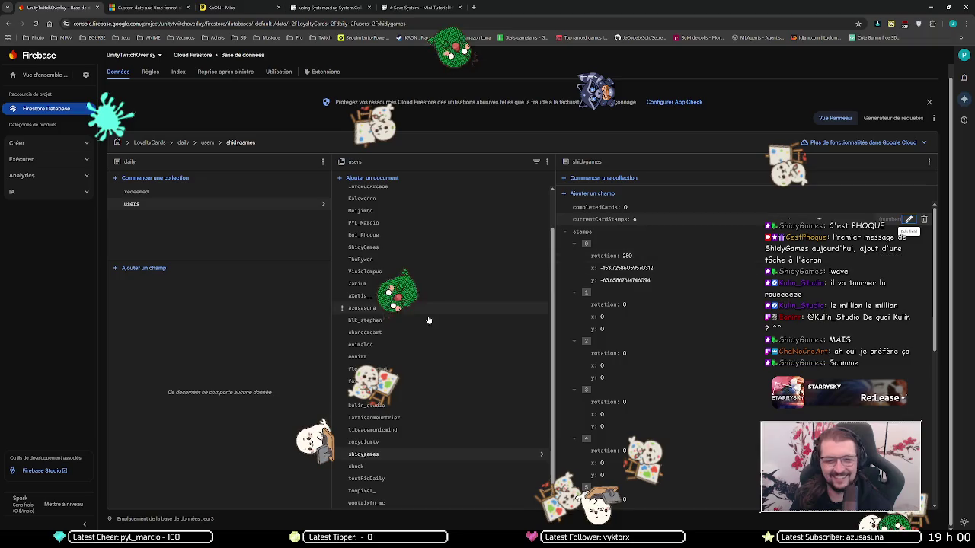
Step: Open the document column's options and dismiss the delete prompt without deleting
{"action": "scroll", "coordinate": [437, 317], "scroll_direction": "up", "scroll_amount": 1}
{"action": "scroll", "coordinate": [653, 254], "scroll_direction": "down", "scroll_amount": 4}
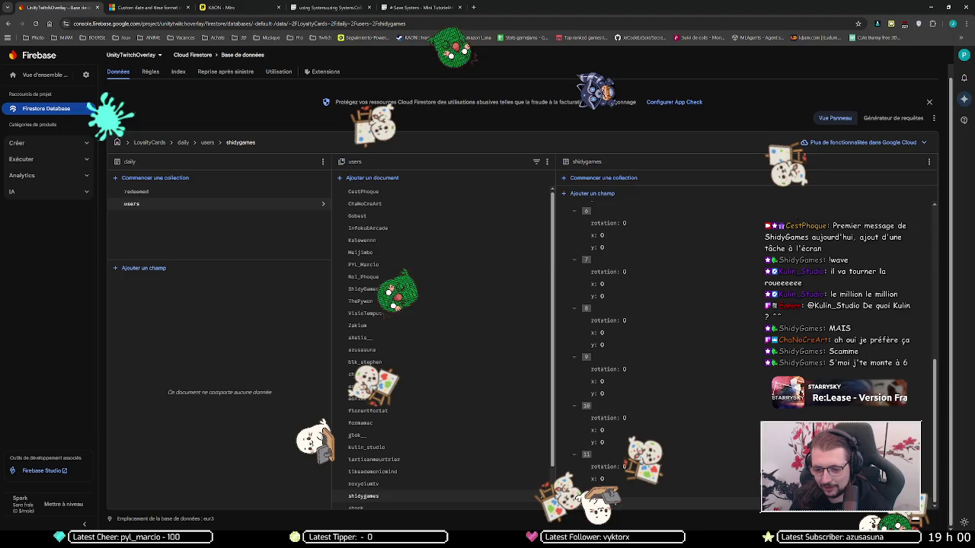
{"action": "scroll", "coordinate": [442, 343], "scroll_direction": "down", "scroll_amount": 1}
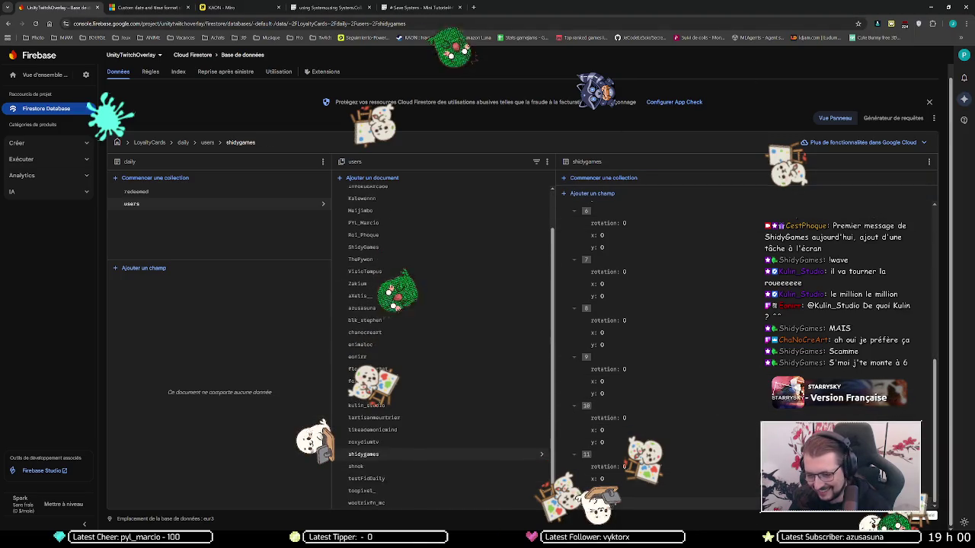
{"action": "left_click", "coordinate": [323, 161]}
{"action": "left_click", "coordinate": [335, 233]}
{"action": "left_click", "coordinate": [634, 346]}
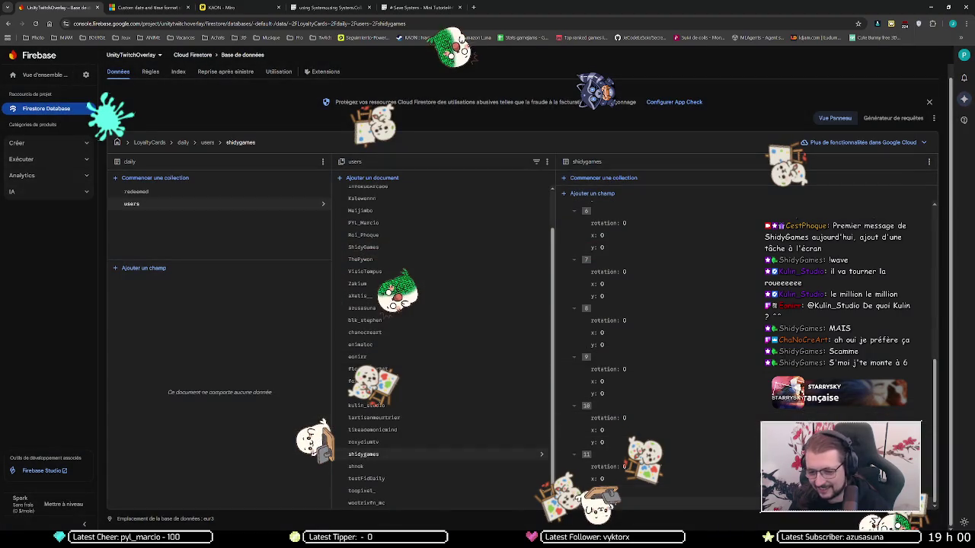
Step: Change another number field to 6, then return to the first viewer's lowercase document
{"action": "left_click", "coordinate": [605, 491]}
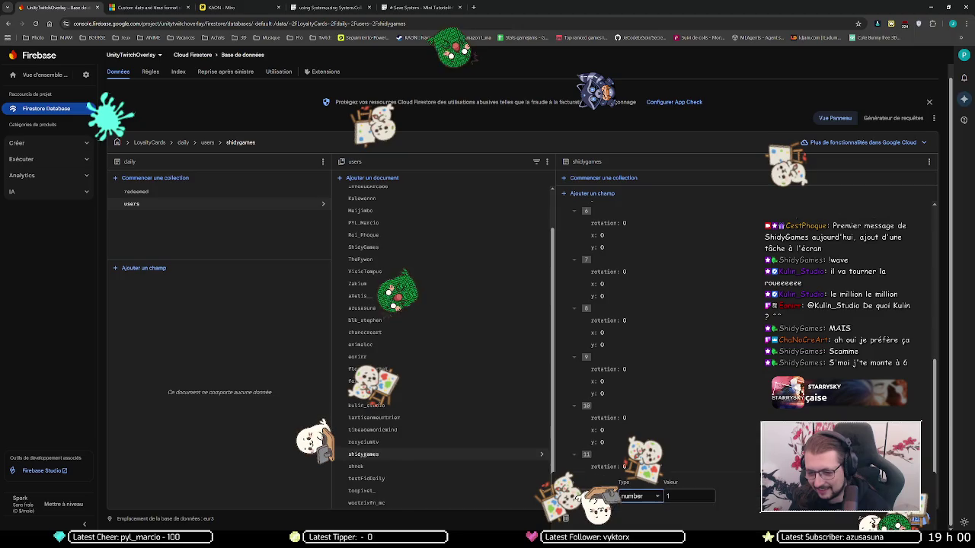
{"action": "left_click", "coordinate": [705, 497]}
{"action": "key", "text": "BackSpace"}
{"action": "type", "text": "6"}
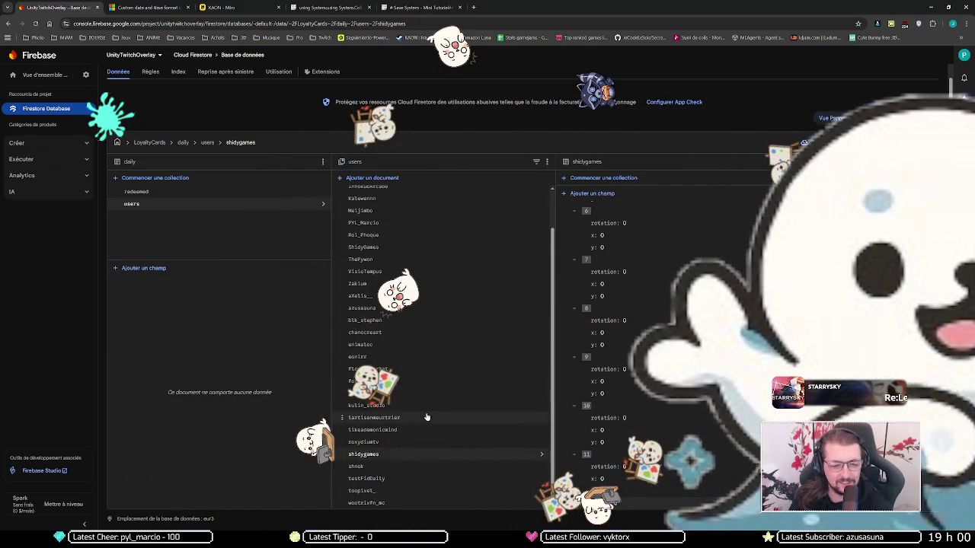
{"action": "left_click", "coordinate": [472, 333]}
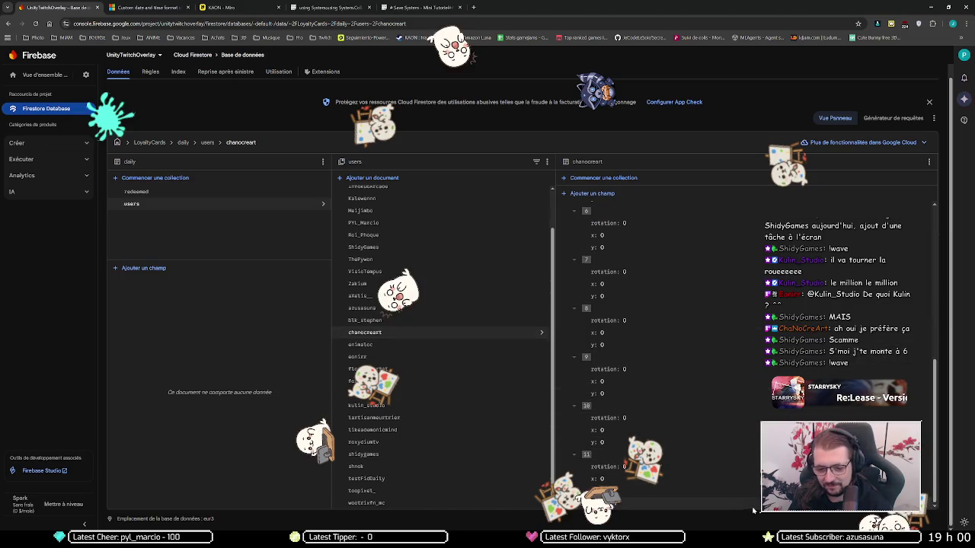
{"action": "left_click", "coordinate": [667, 467]}
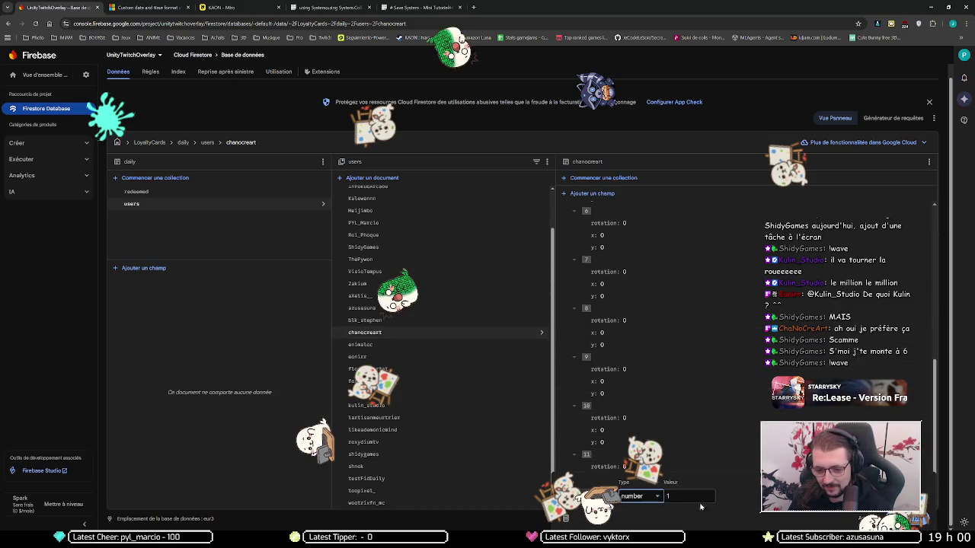
{"action": "key", "text": "Escape"}
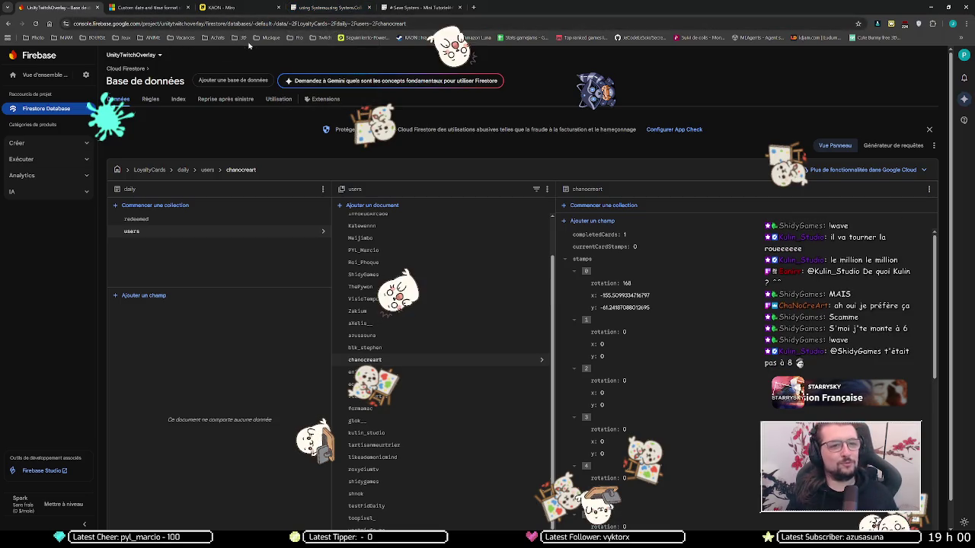
Step: Open Spin the Wheel from the Twitch bookmarks in a new tab, spin once and close the result
{"action": "left_click", "coordinate": [320, 38]}
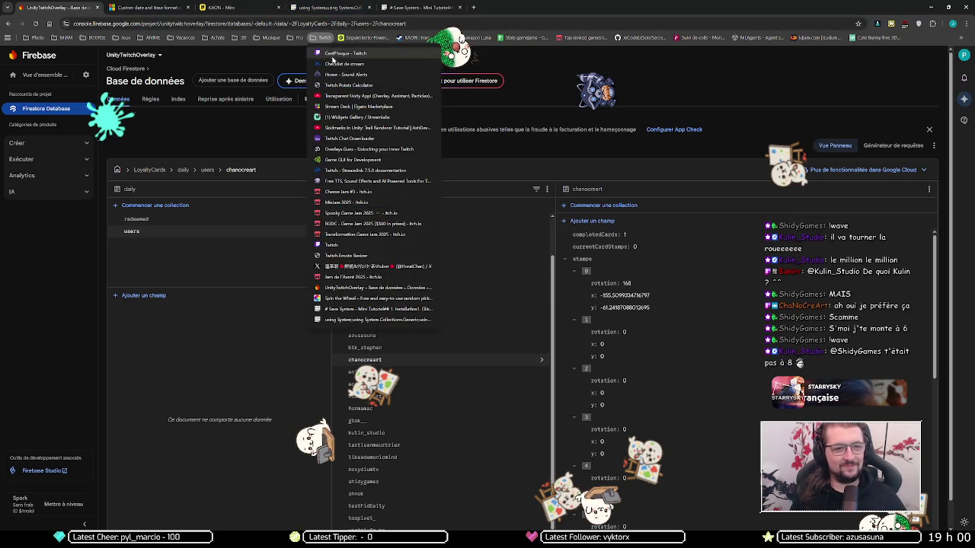
{"action": "middle_click", "coordinate": [358, 53]}
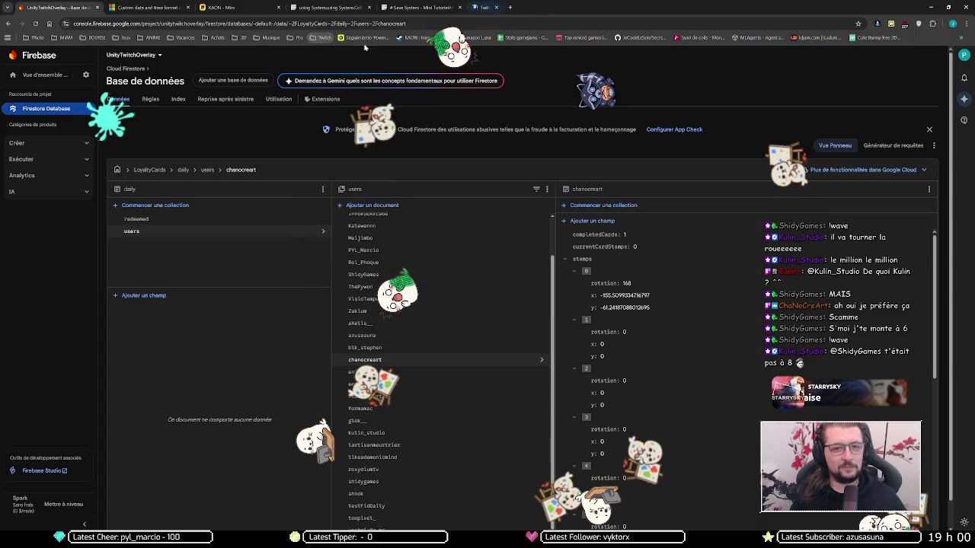
{"action": "left_click", "coordinate": [321, 38]}
{"action": "middle_click", "coordinate": [352, 298]}
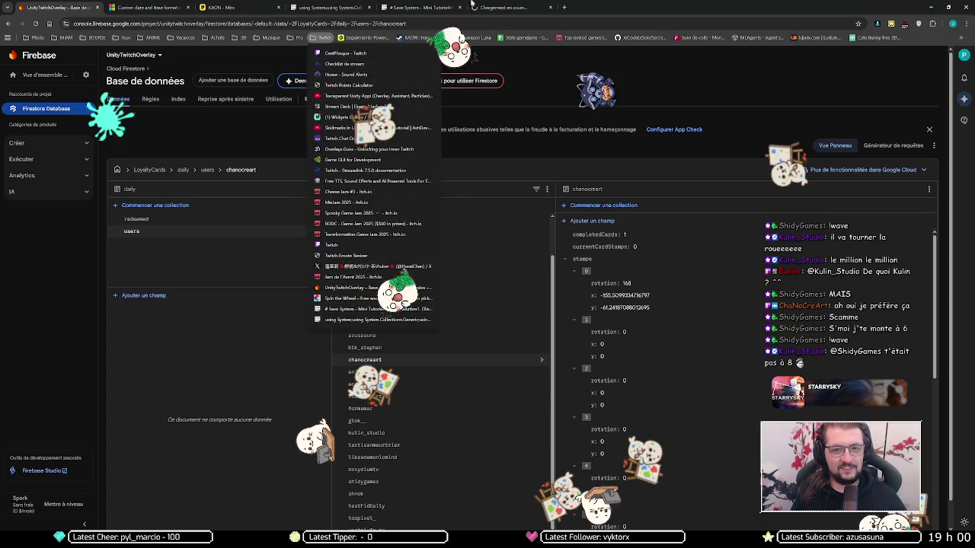
{"action": "left_click", "coordinate": [492, 6]}
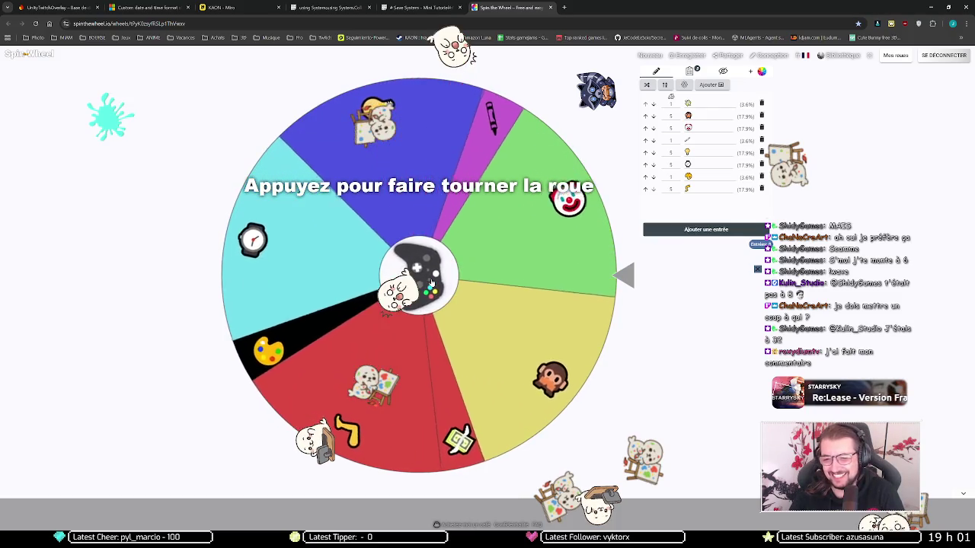
{"action": "left_click", "coordinate": [431, 284]}
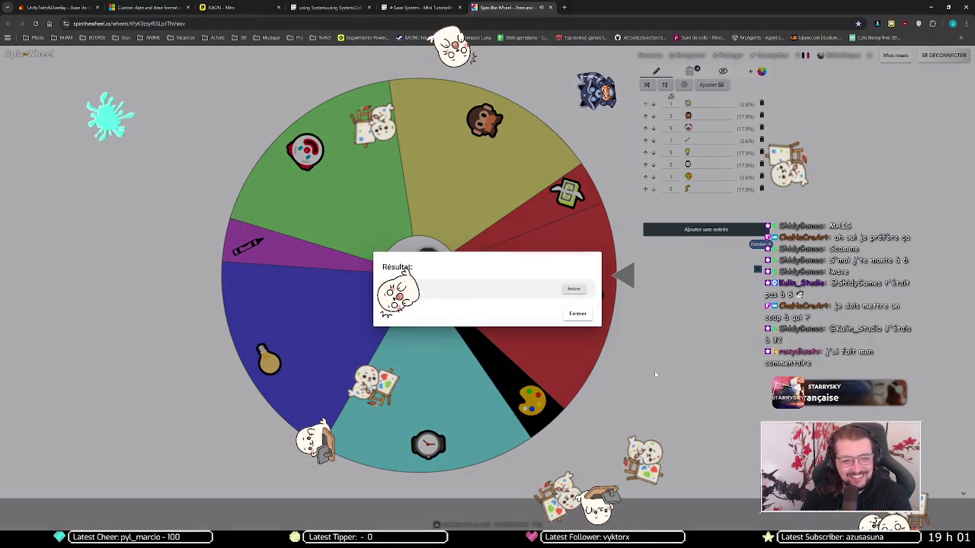
{"action": "left_click", "coordinate": [579, 316]}
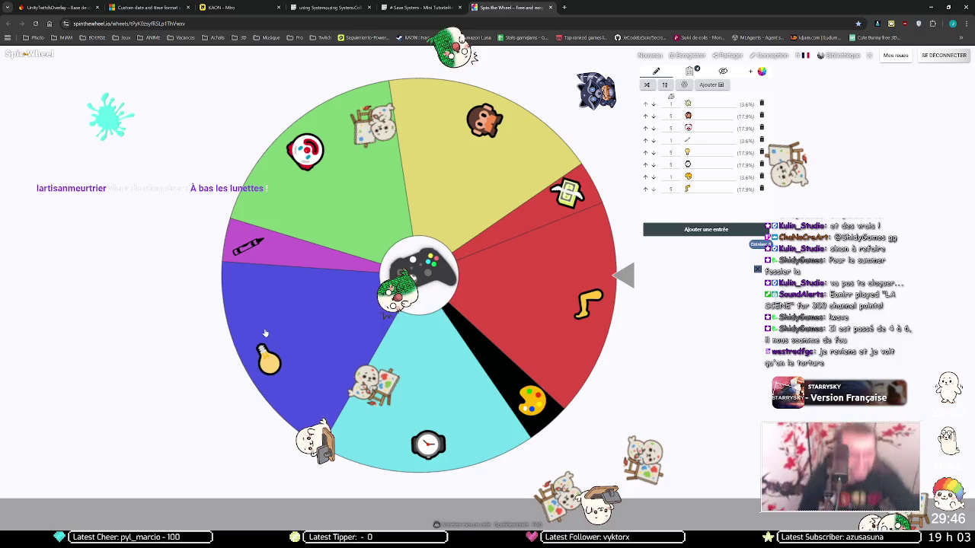
Step: Bring up the Windows Start menu with the Windows key
{"action": "key", "text": "super"}
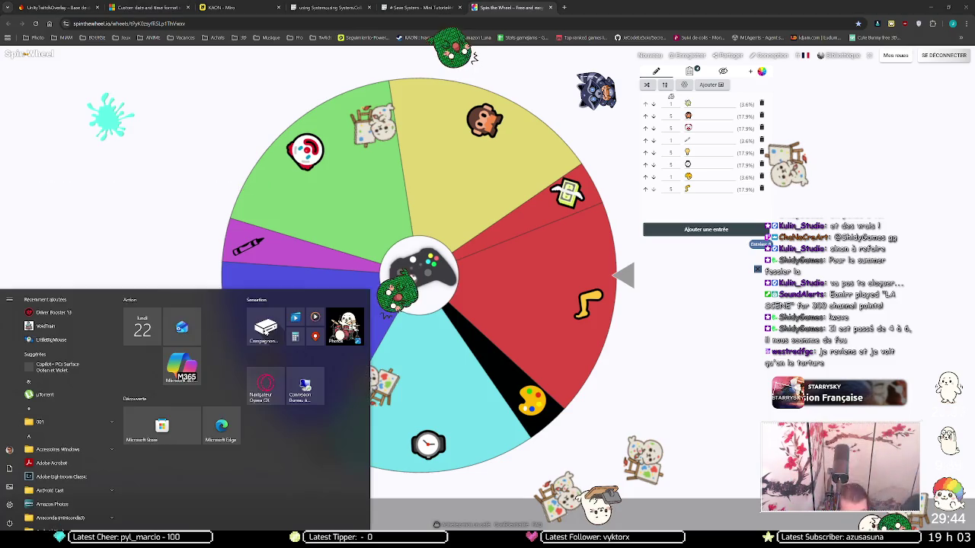
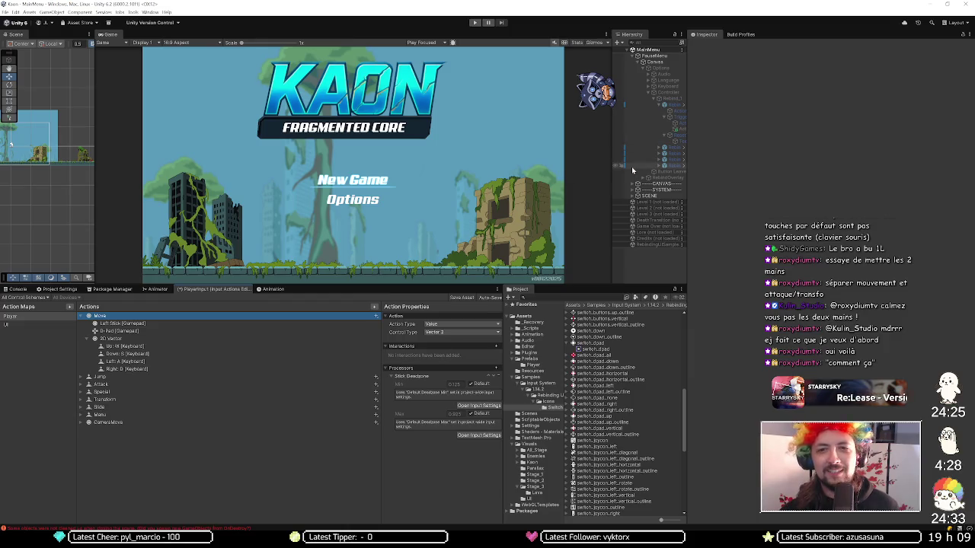
Step: Delete the D-Pad [Gamepad] binding from Move, check the Left Stick binding, then enter Play mode
{"action": "left_click", "coordinate": [720, 131]}
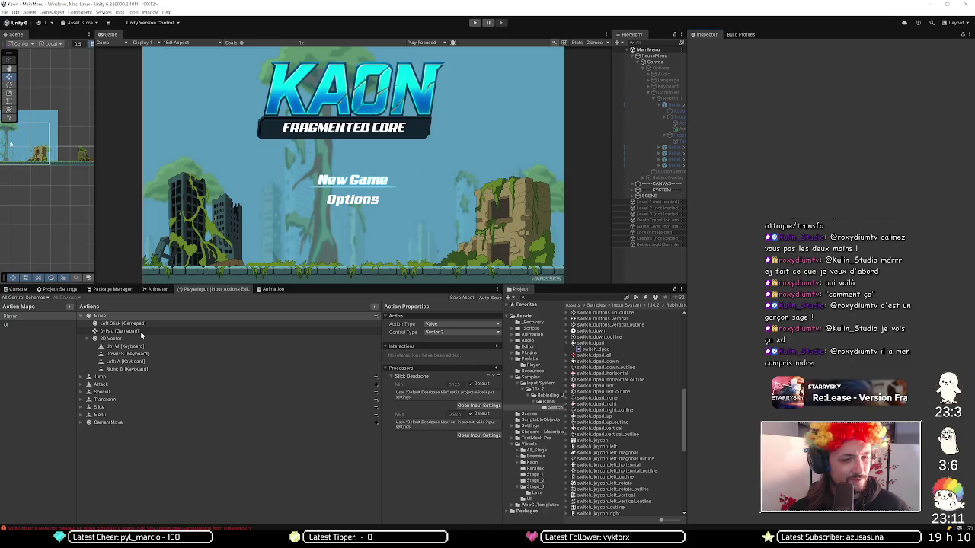
{"action": "left_click", "coordinate": [141, 333]}
{"action": "key", "text": "Delete"}
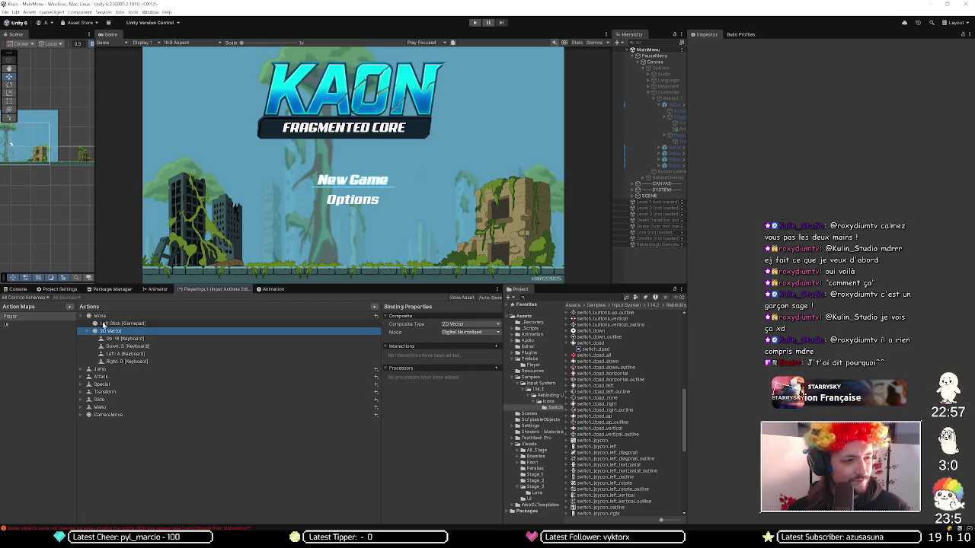
{"action": "left_click", "coordinate": [131, 326]}
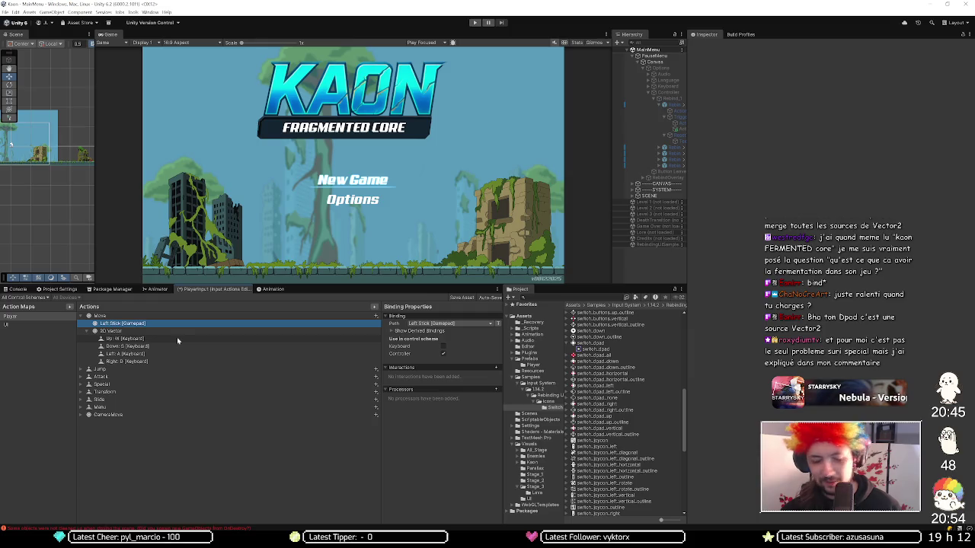
{"action": "left_click", "coordinate": [475, 22]}
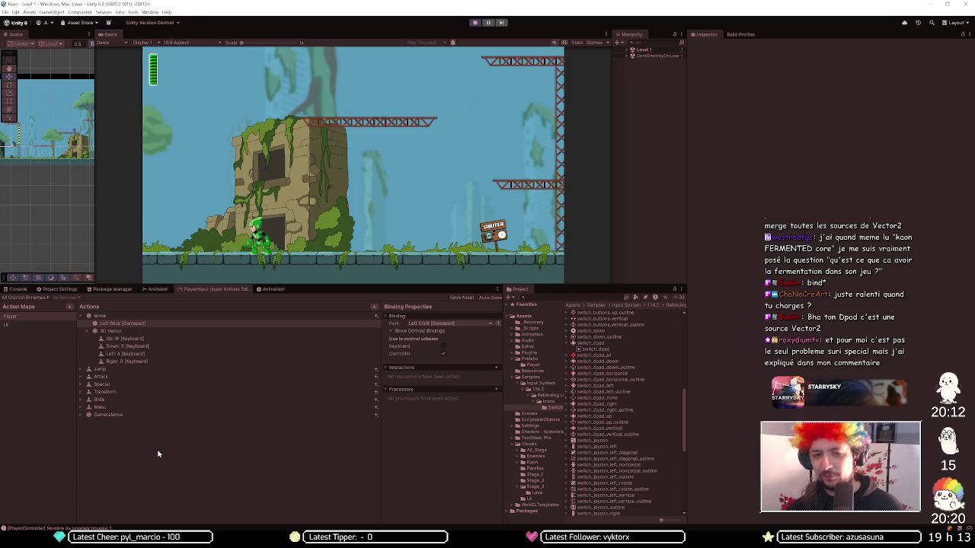
Step: In a new Chrome tab, load the KAON Fragmented Core itch.io page by searching 'kaon'
{"action": "mouse_move", "coordinate": [81, 542]}
{"action": "left_click", "coordinate": [122, 509]}
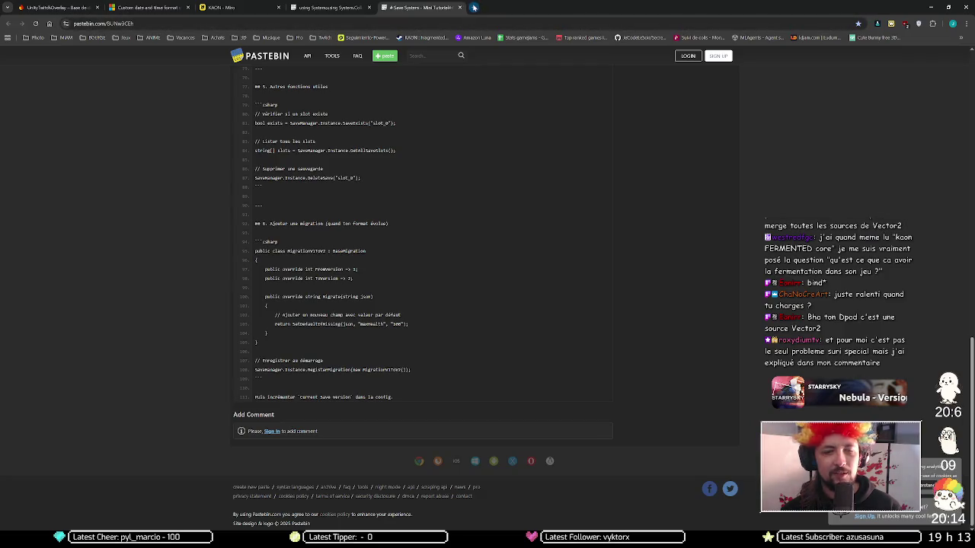
{"action": "left_click", "coordinate": [472, 7]}
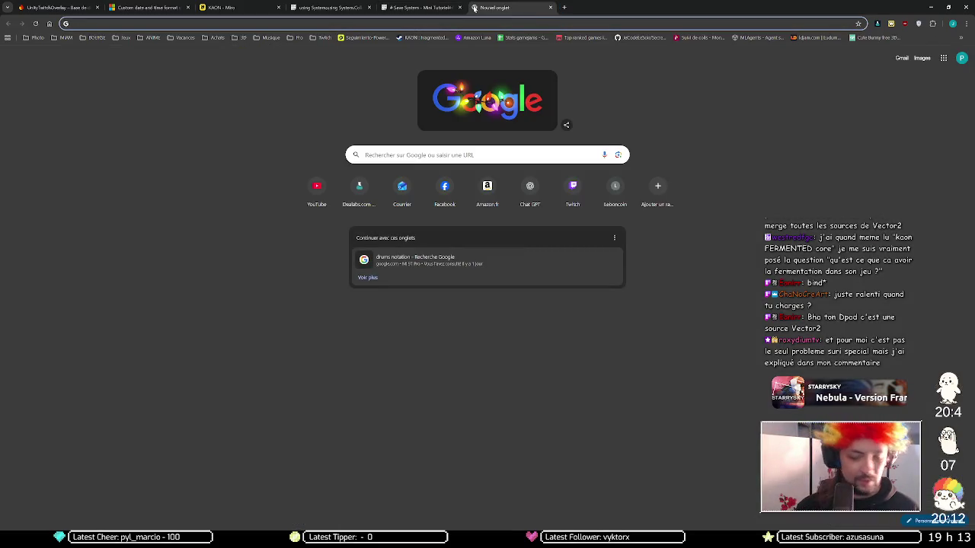
{"action": "type", "text": "kaon"}
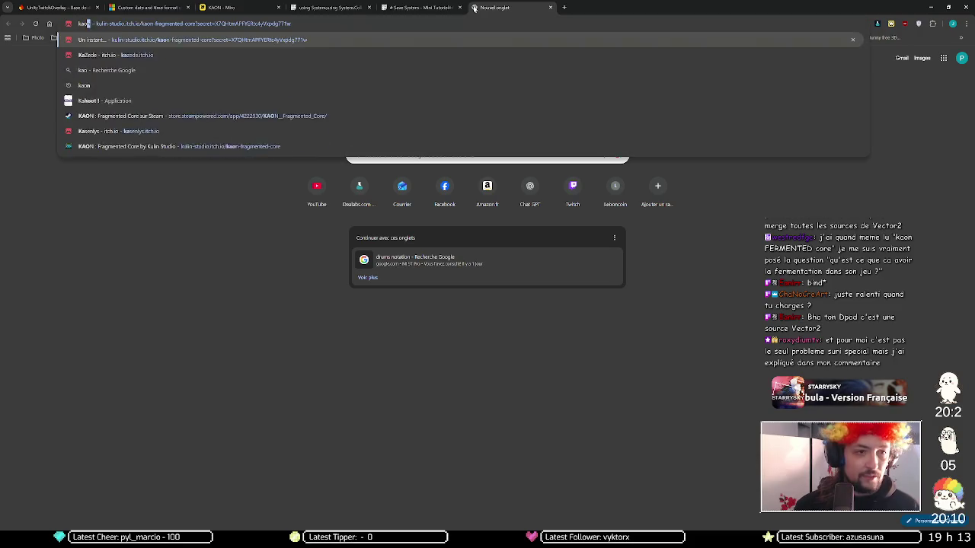
{"action": "key", "text": "Return"}
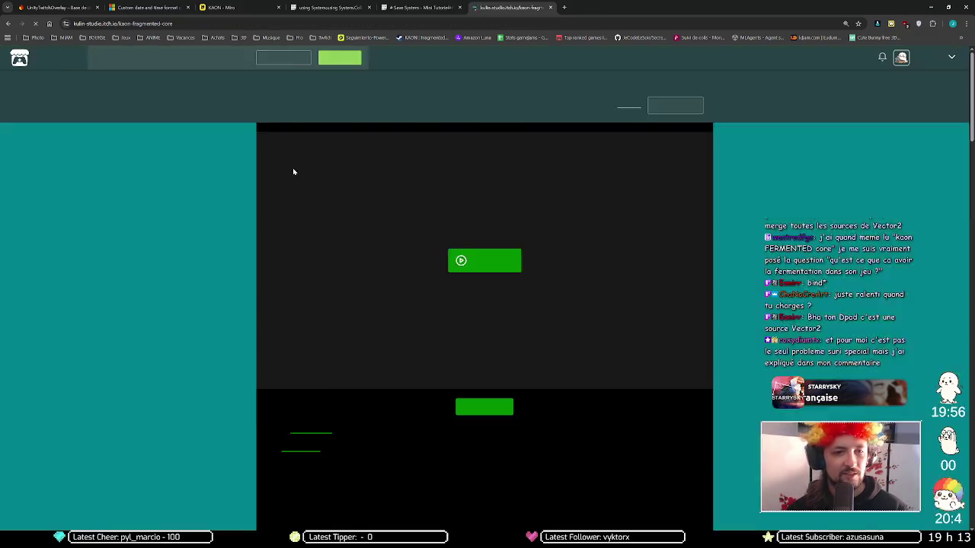
Step: Scroll down to KAON's Comments and expand the newest comment with View rest to read it
{"action": "scroll", "coordinate": [243, 221], "scroll_direction": "down", "scroll_amount": 15}
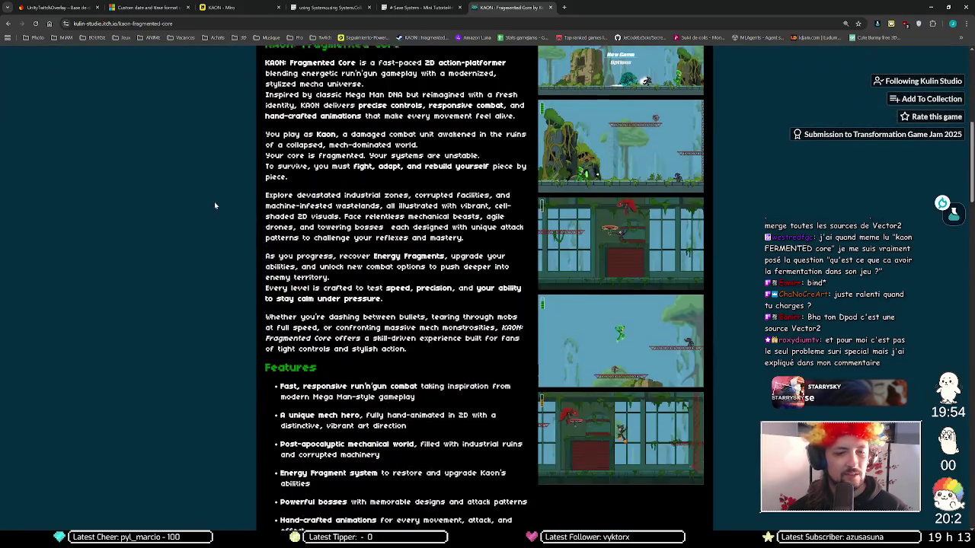
{"action": "scroll", "coordinate": [215, 206], "scroll_direction": "down", "scroll_amount": 2}
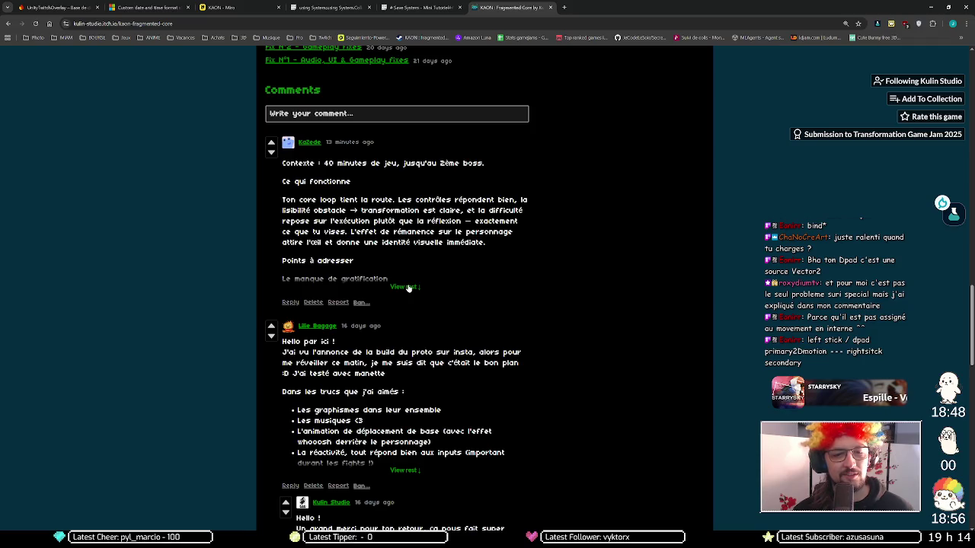
{"action": "left_click", "coordinate": [407, 287]}
{"action": "scroll", "coordinate": [399, 266], "scroll_direction": "down", "scroll_amount": 3}
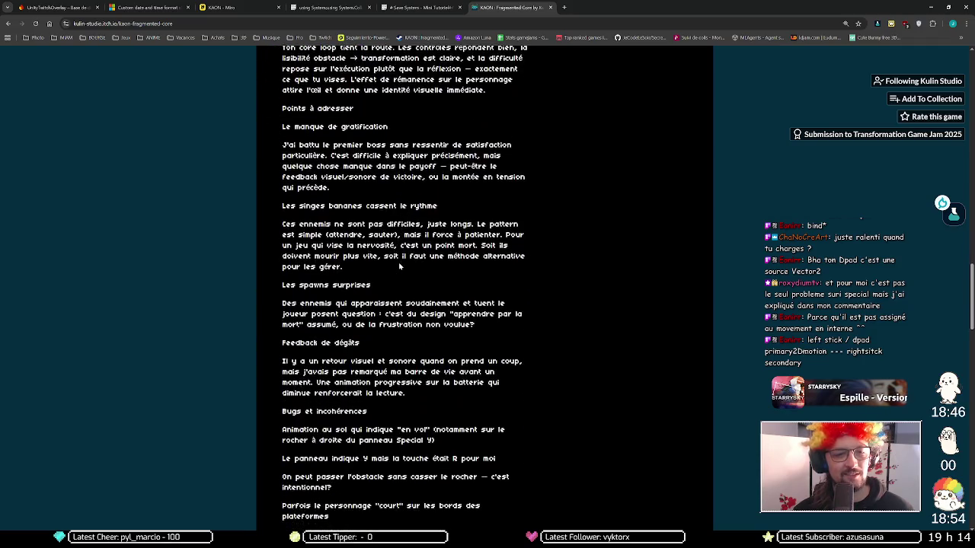